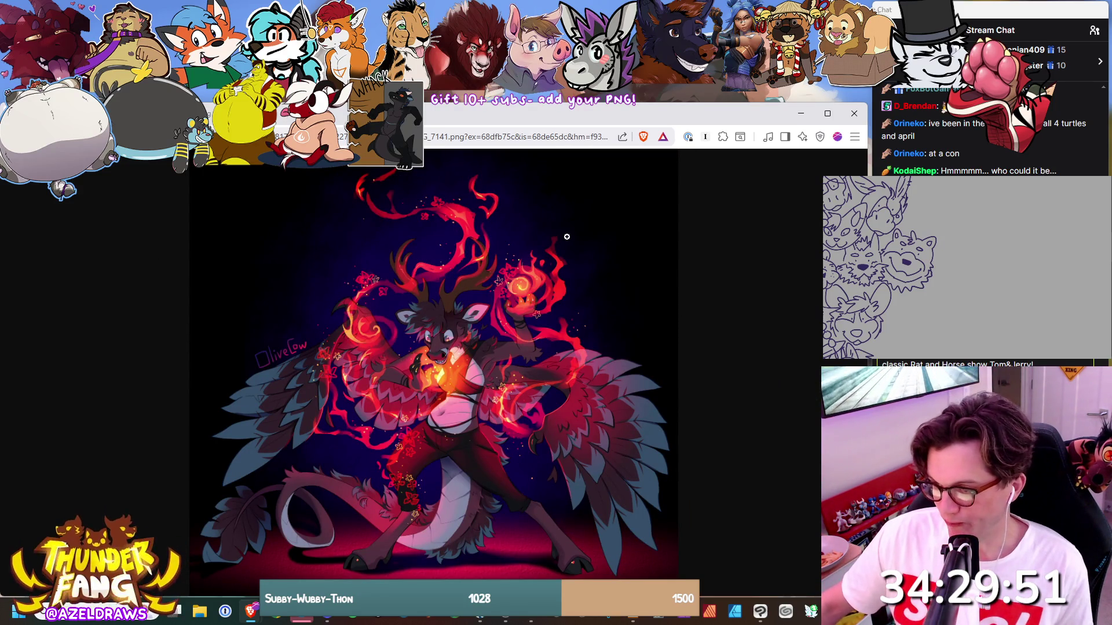
Compare the two antlered references, then frame the sketched heads on the canvas.
key(ctrl+shift+Tab)
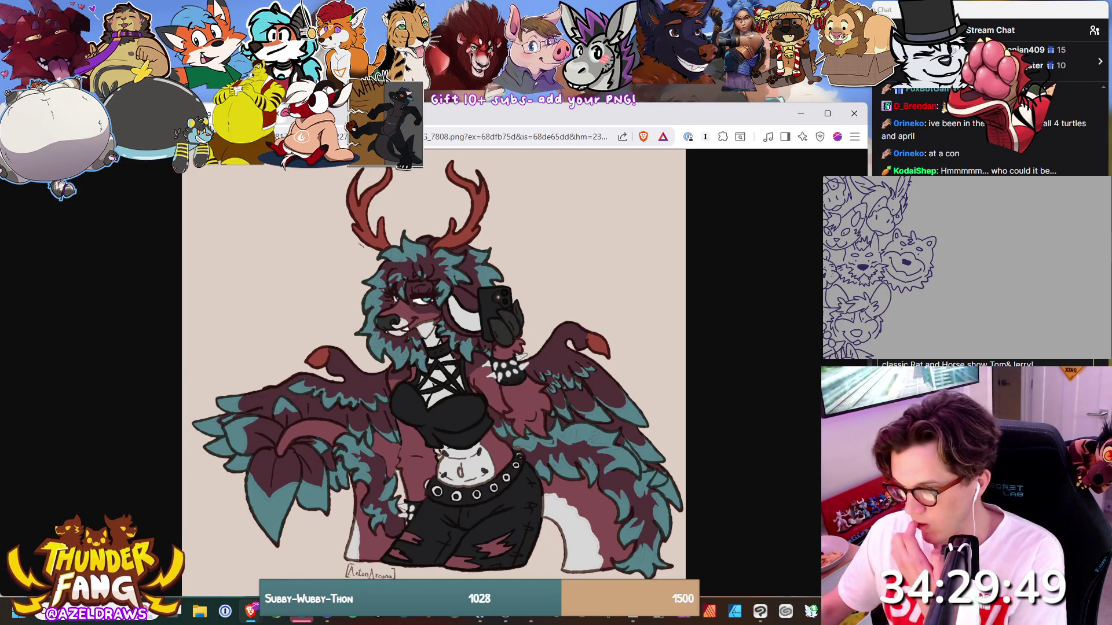
key(ctrl+Tab)
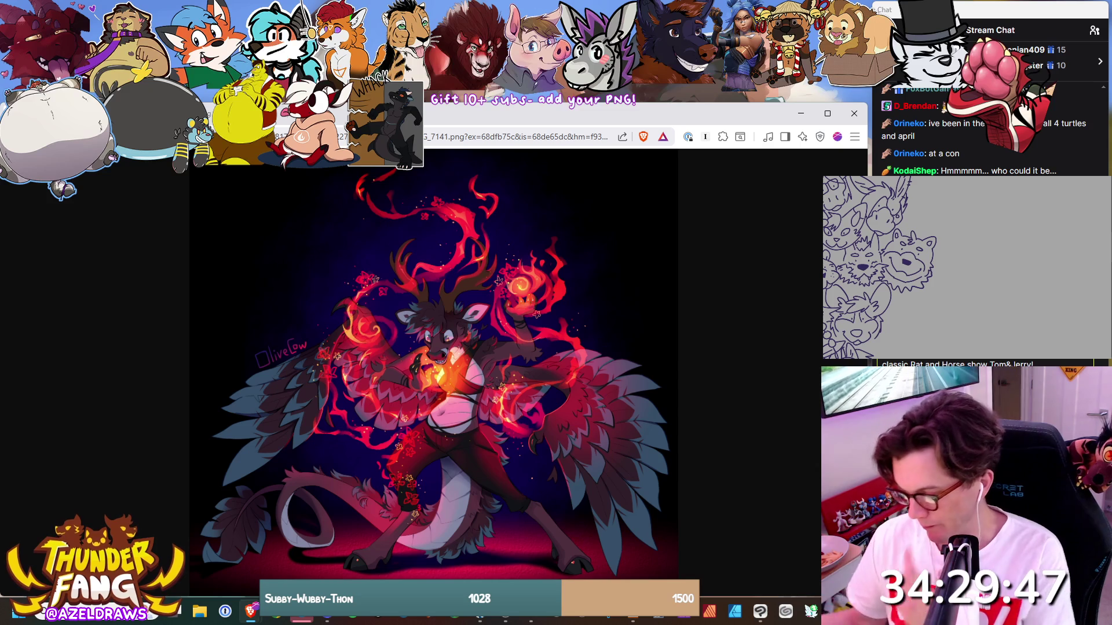
key(alt+Tab)
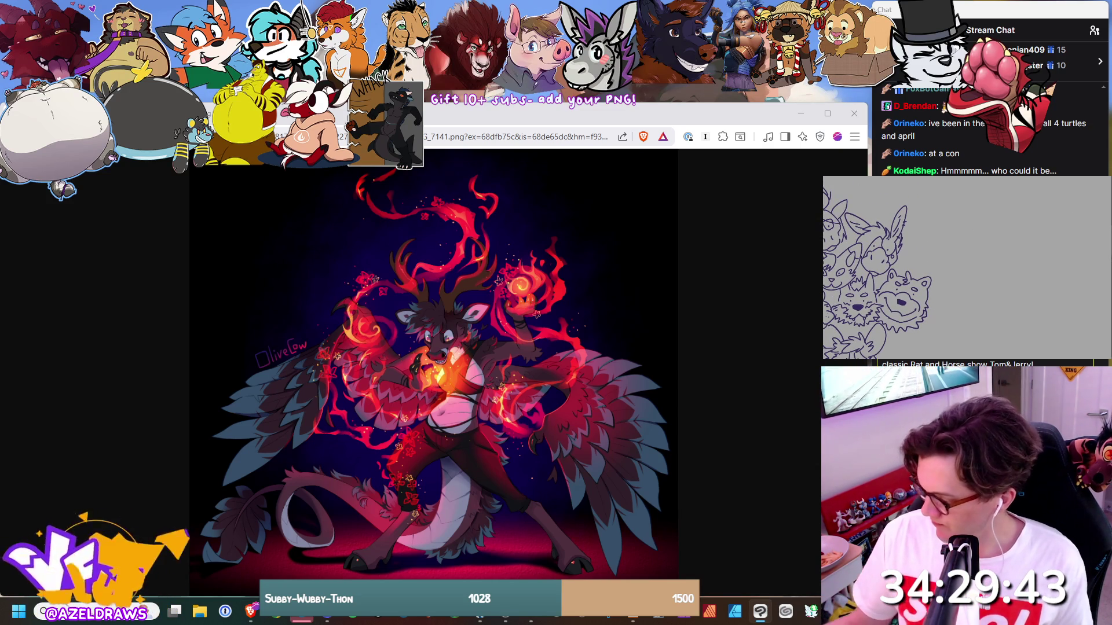
key(ctrl+0)
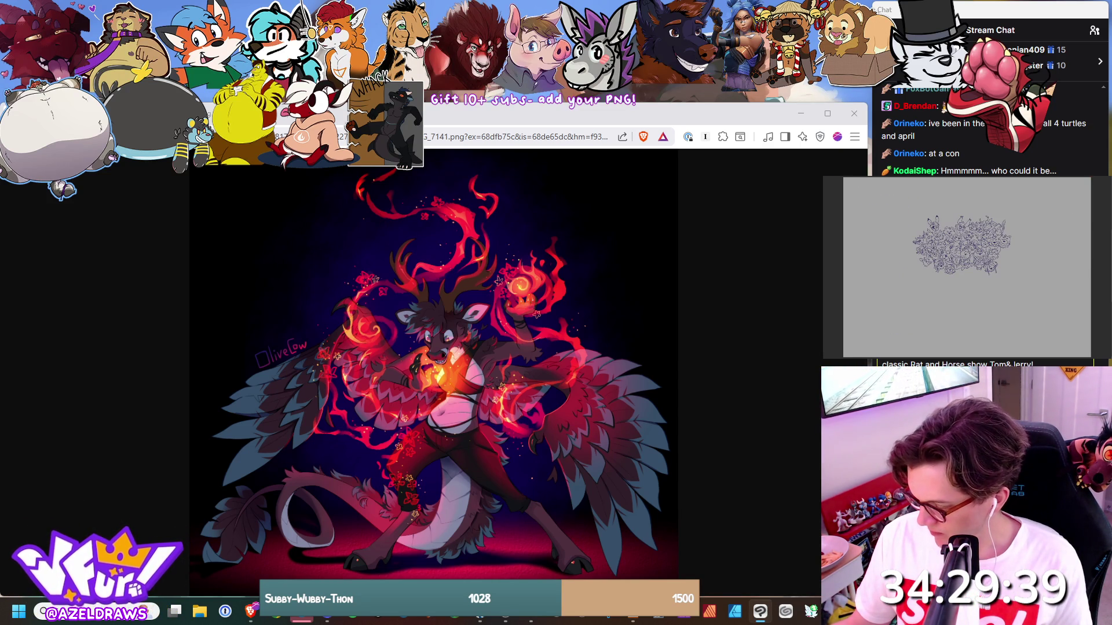
key(ctrl+plus)
scroll(967, 243, up, 5)
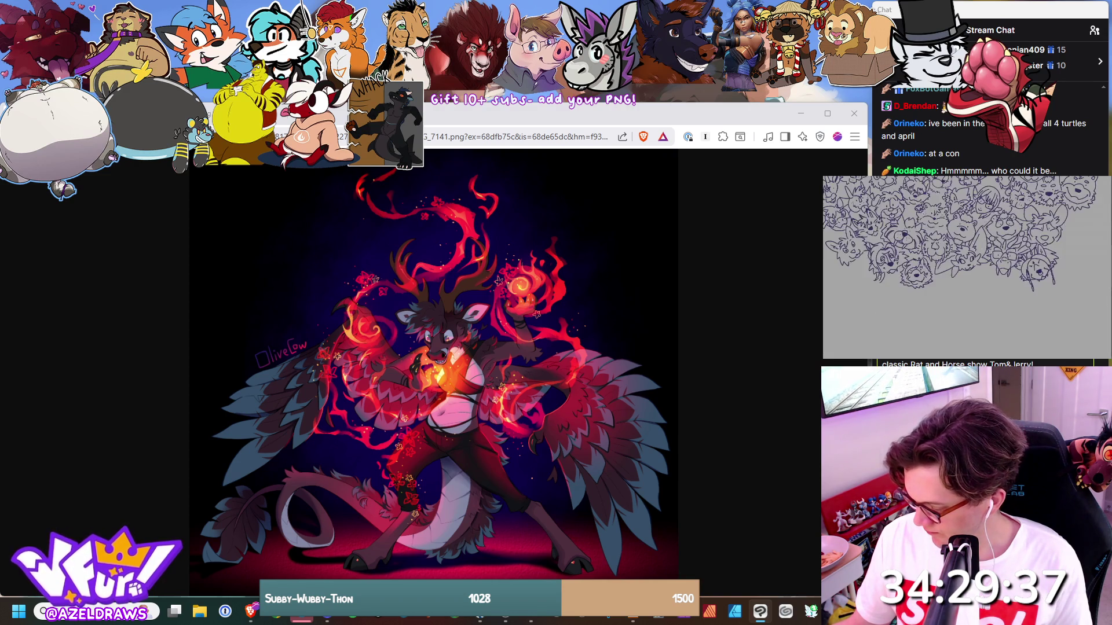
scroll(967, 243, down, 2)
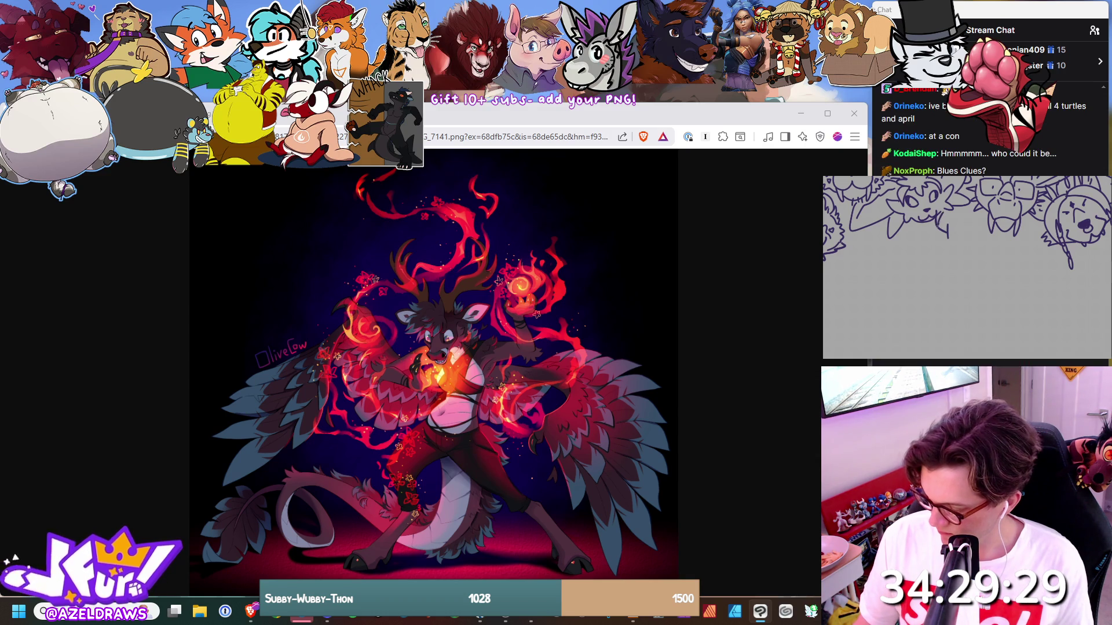
Below the row, sketch a new head's eye strokes, a paw and an open oval mouth.
drag(966, 238, 988, 215)
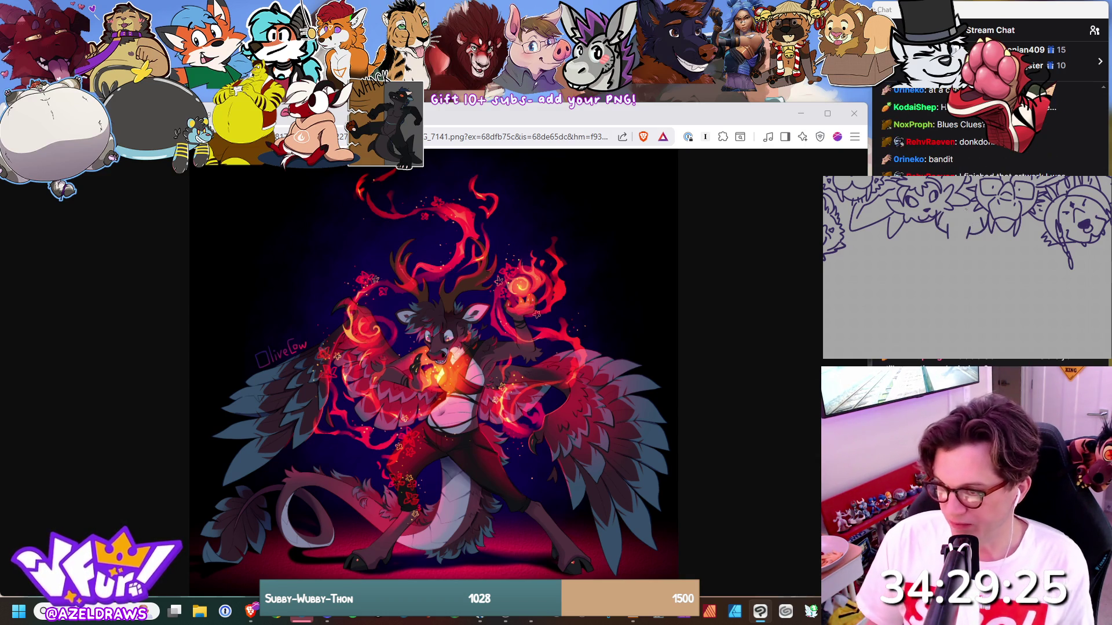
drag(966, 230, 963, 217)
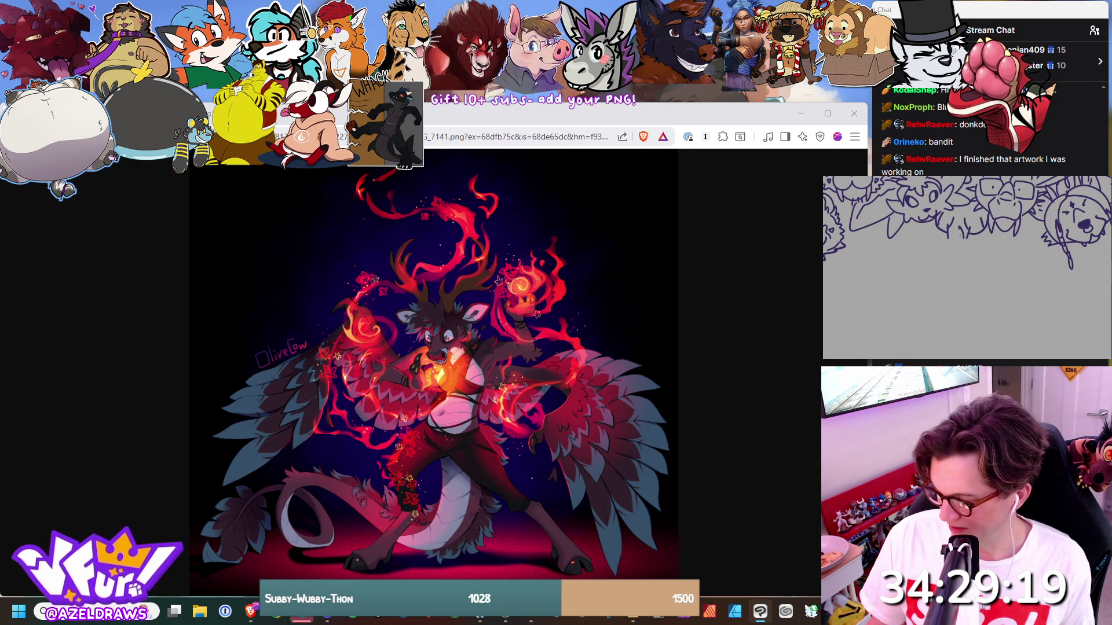
mouse_move(955, 231)
mouse_down()
mouse_move(932, 234)
mouse_move(954, 255)
mouse_up()
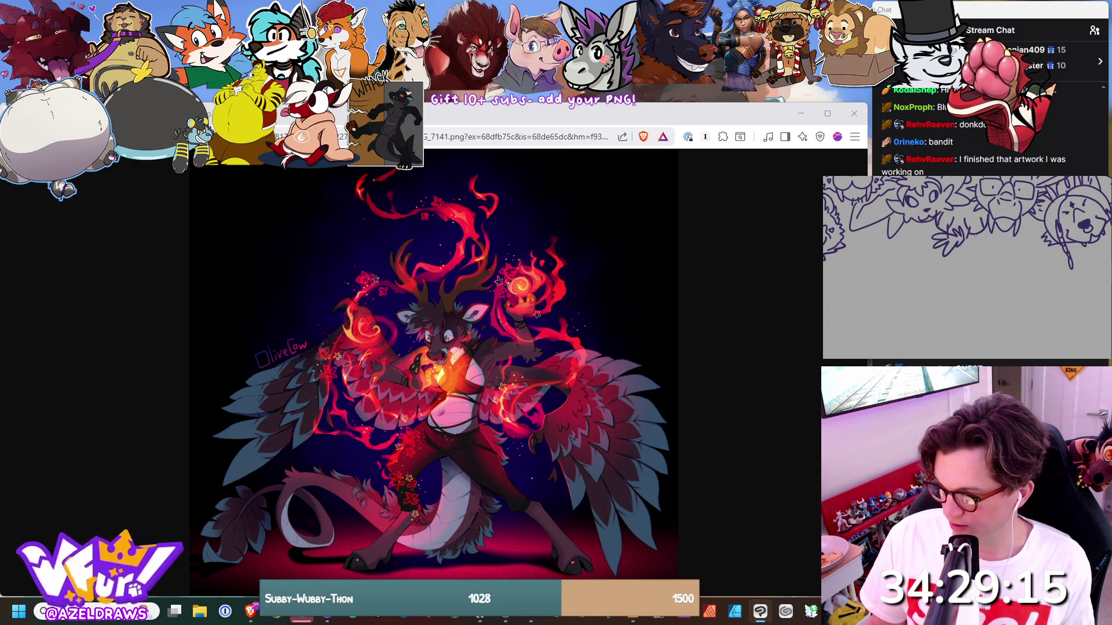
drag(963, 237, 968, 248)
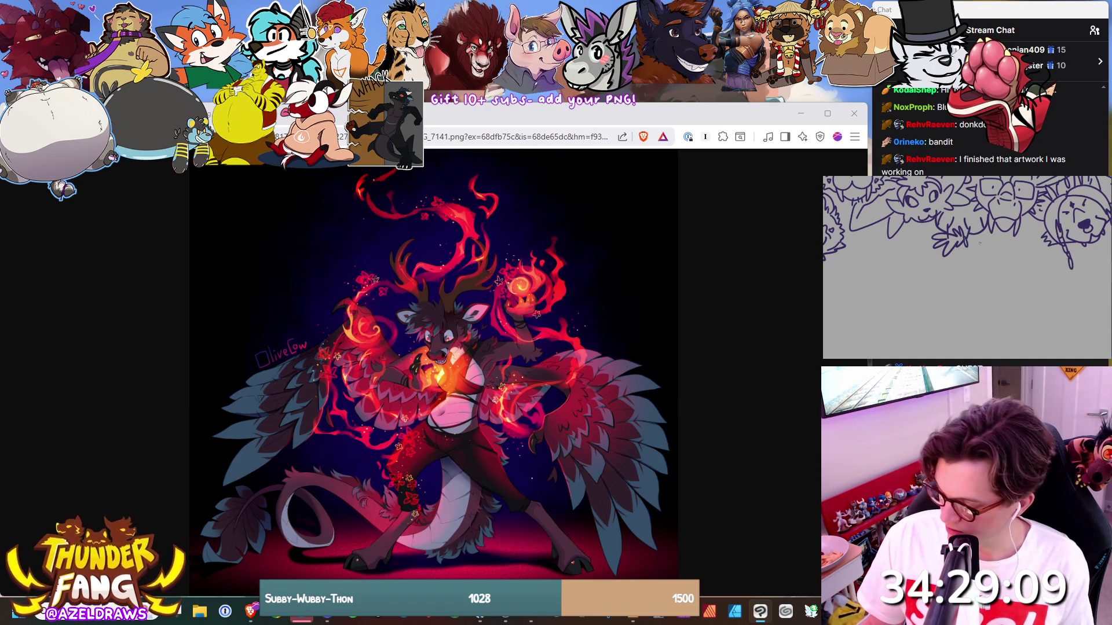
drag(982, 240, 996, 246)
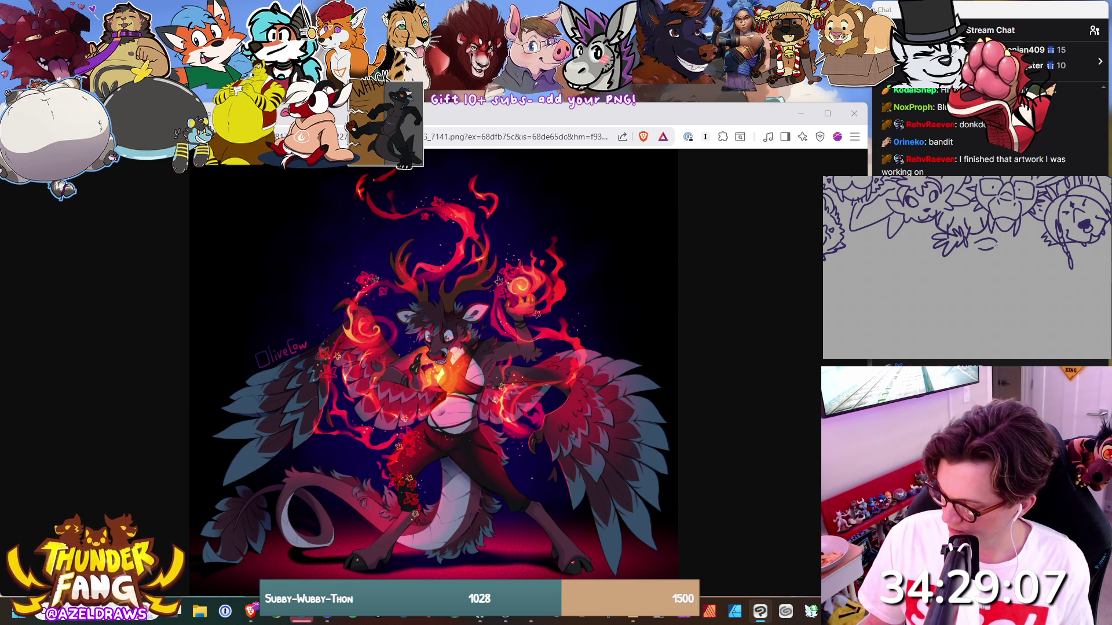
drag(911, 232, 930, 245)
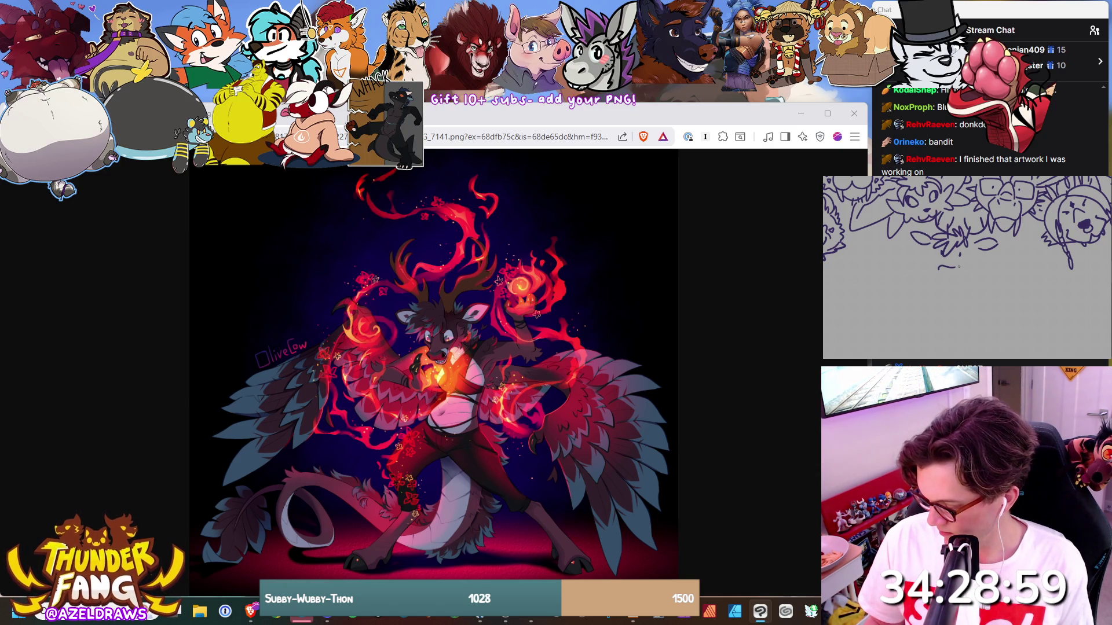
drag(939, 268, 961, 270)
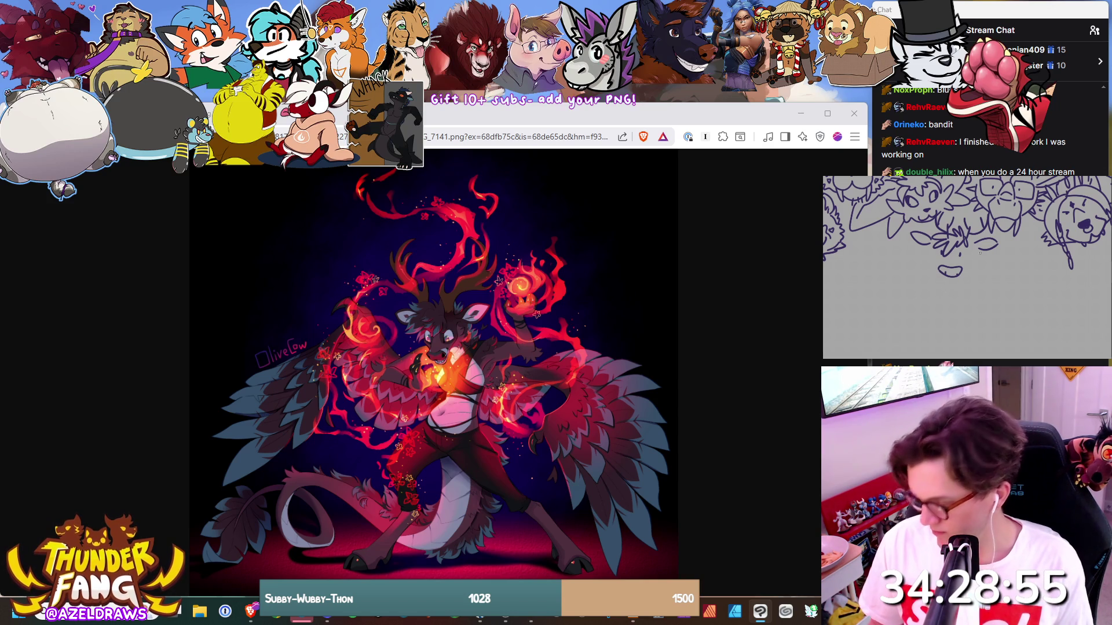
key(ctrl+w)
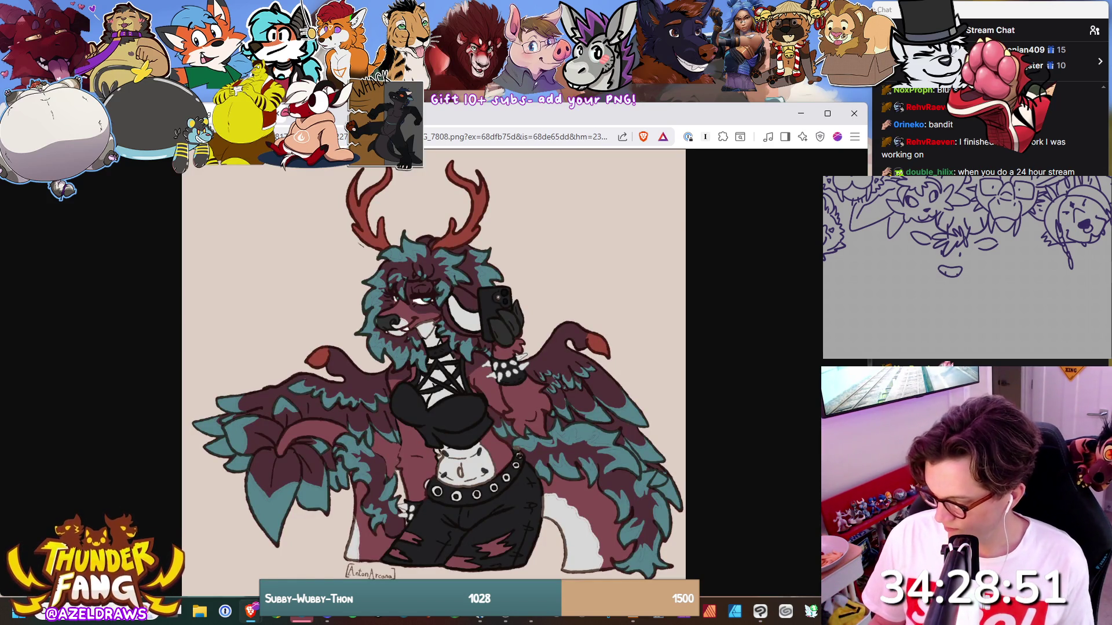
Undo the stray hooked stroke and line the bottom of the new head's mouth.
key(alt+Tab)
drag(938, 264, 934, 275)
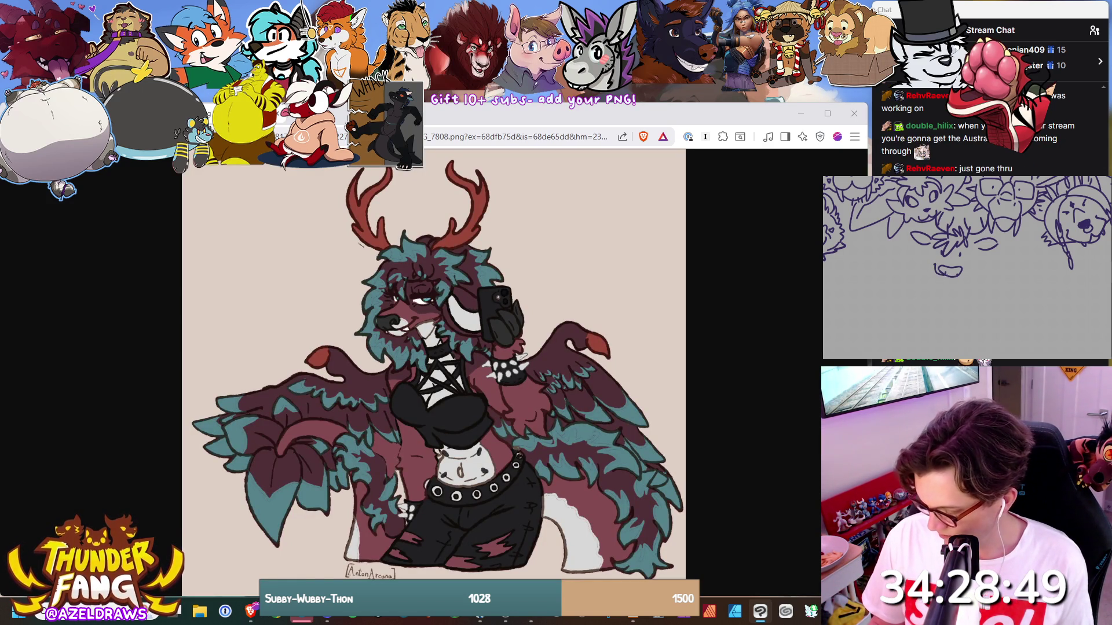
key(ctrl+z)
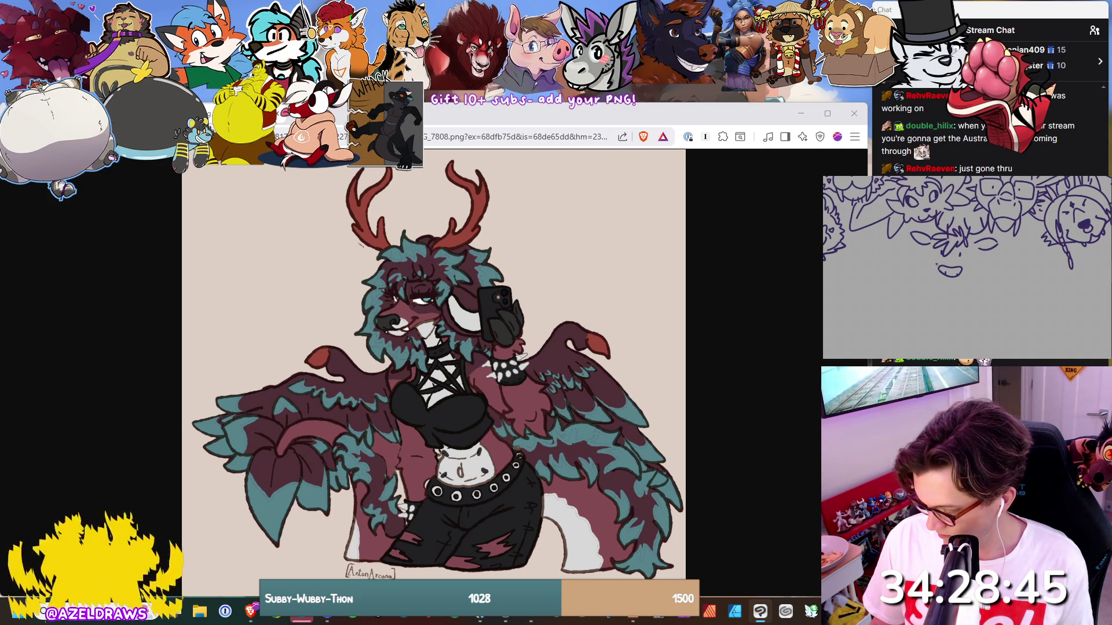
drag(940, 280, 963, 279)
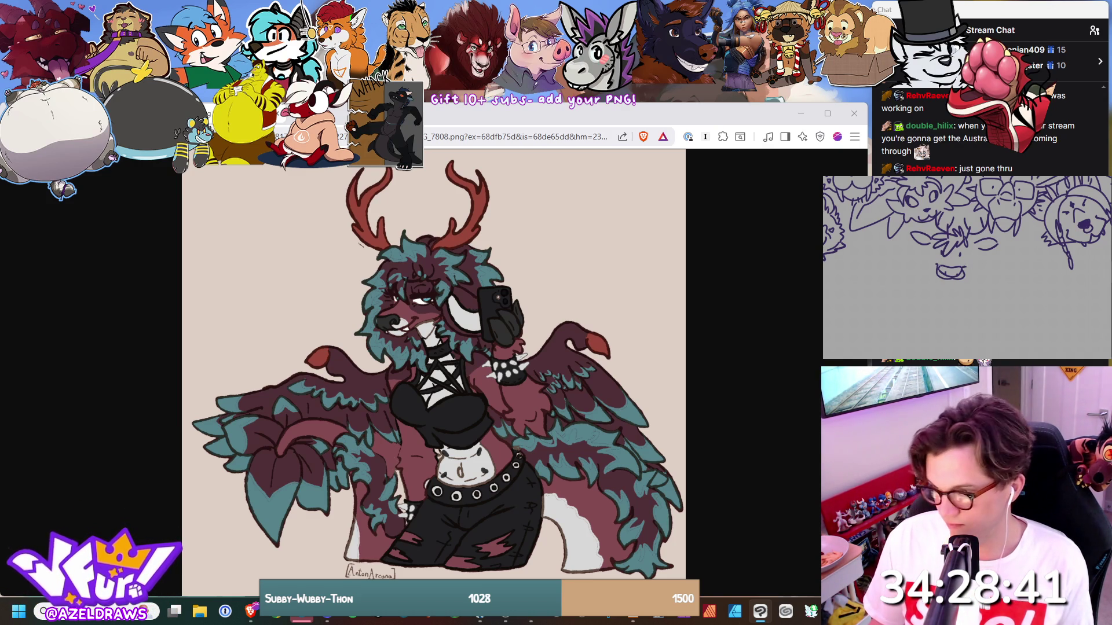
Draw the muzzle curve and the left and right jaw fur on the new head.
mouse_move(951, 257)
mouse_down()
mouse_move(960, 263)
mouse_move(972, 247)
mouse_up()
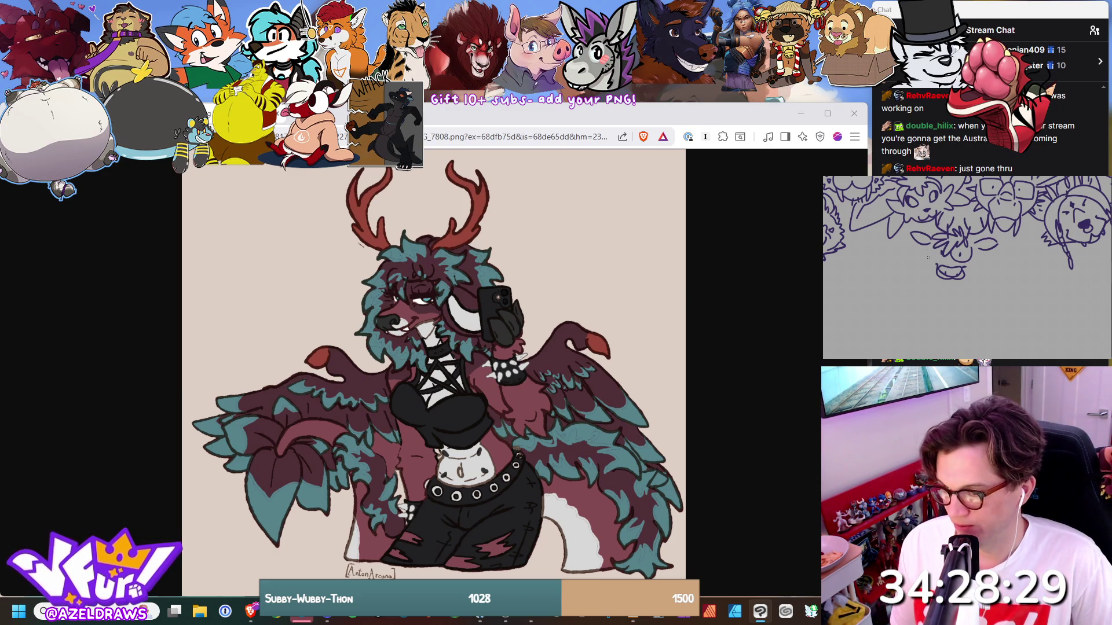
drag(918, 244, 929, 278)
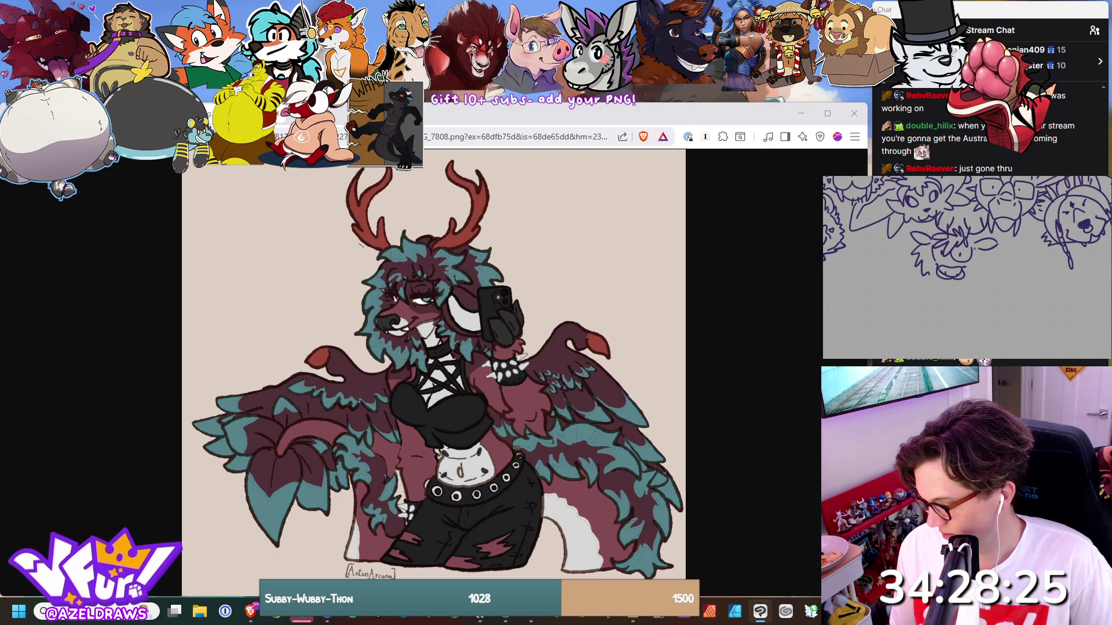
drag(986, 251, 973, 277)
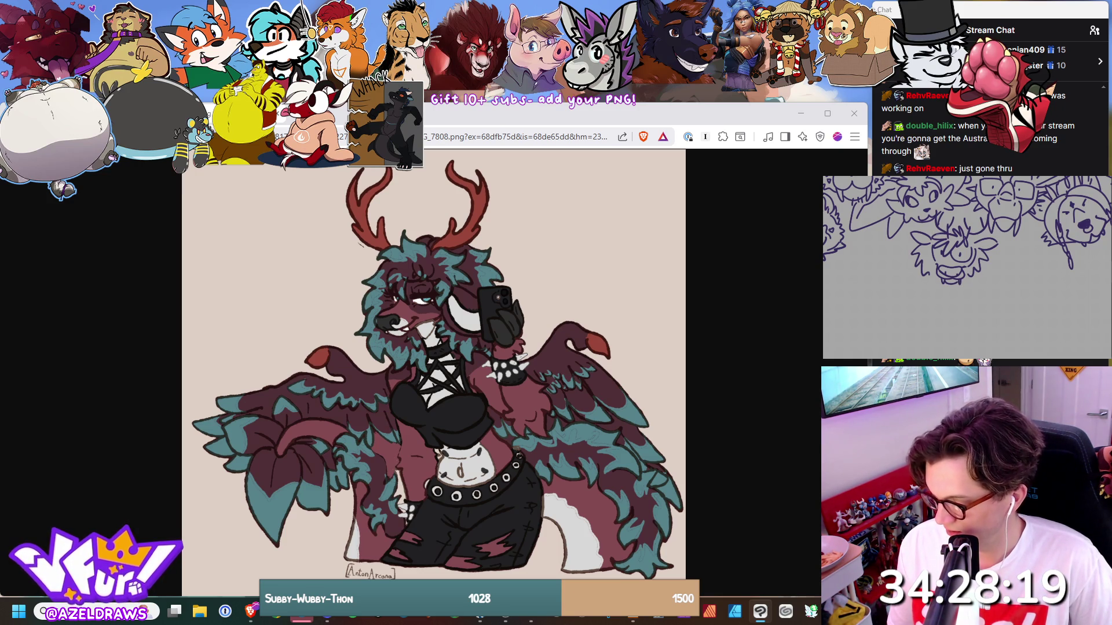
drag(928, 227, 982, 239)
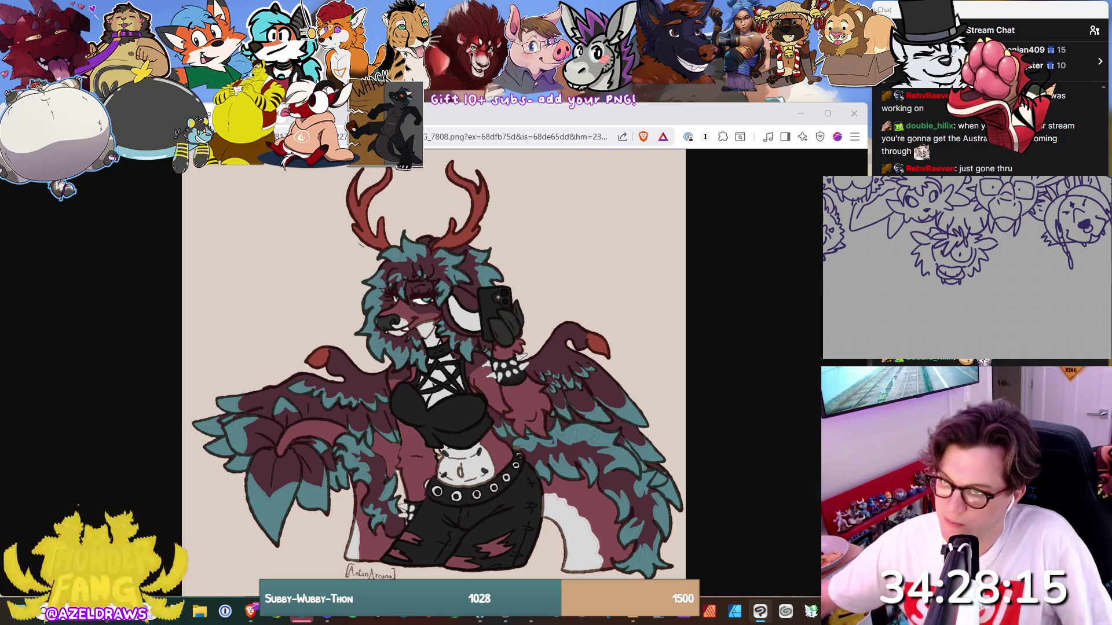
key(ctrl+w)
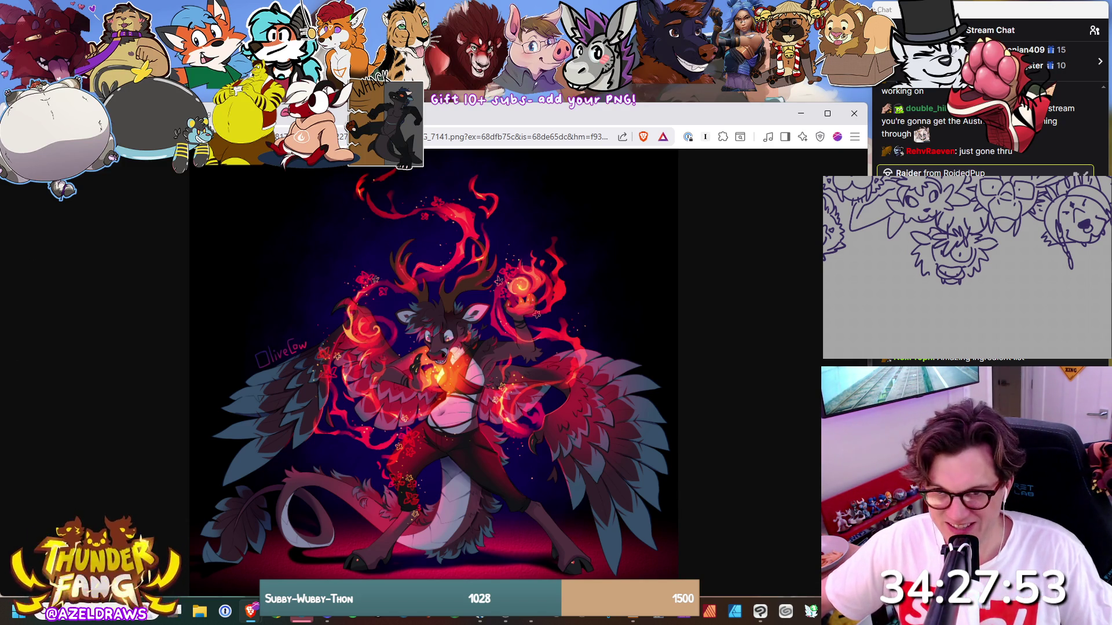
Glance at the antlered character and pencil bear references between drawing.
key(ctrl+Tab)
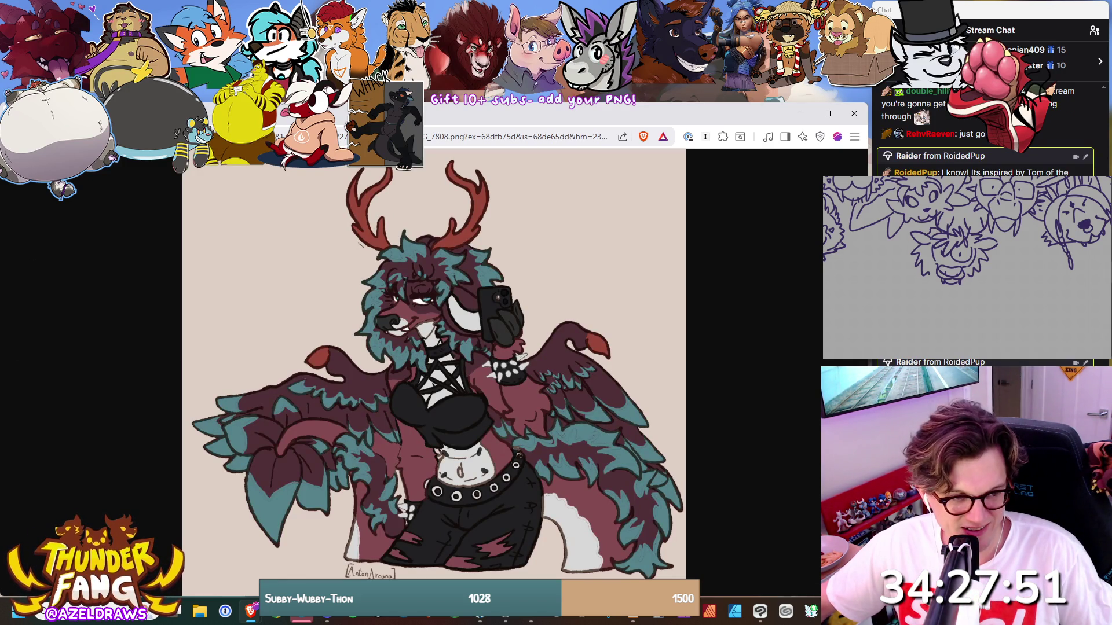
key(alt+Tab)
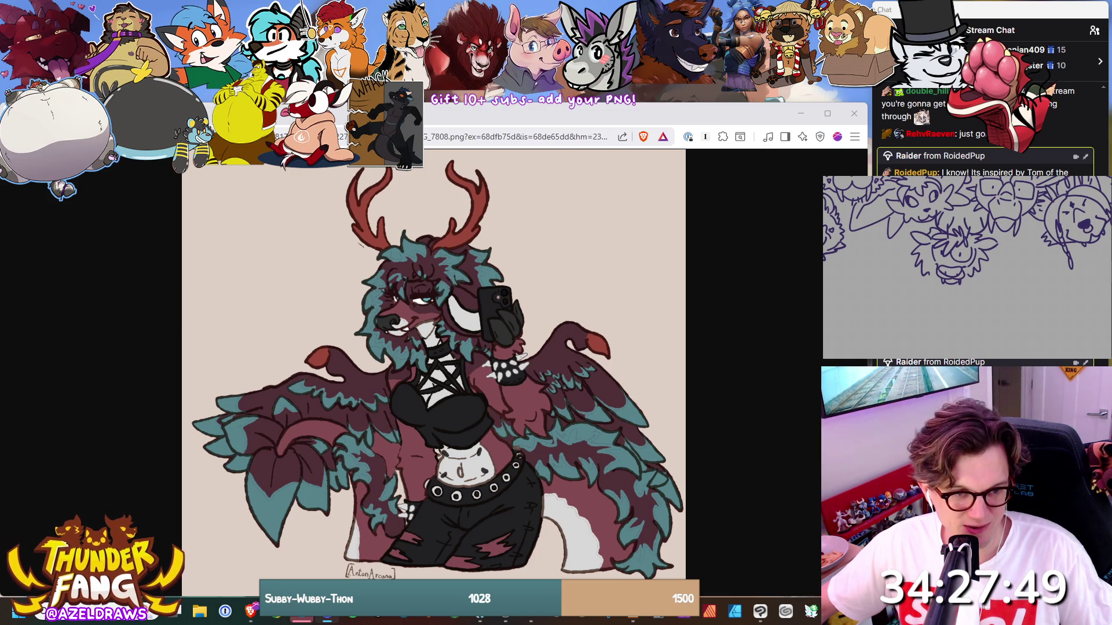
key(ctrl+Tab)
key(alt+Tab)
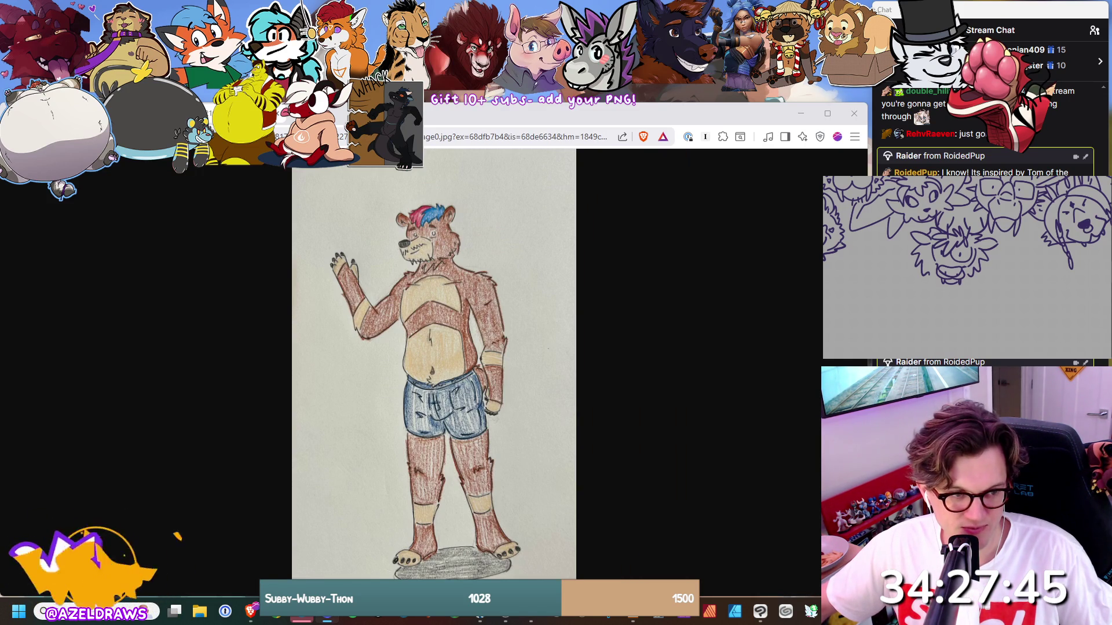
View the green-hoodie and grey-sweater bears, close back to the pencil bear, and close the oval stroke.
key(ctrl+Tab)
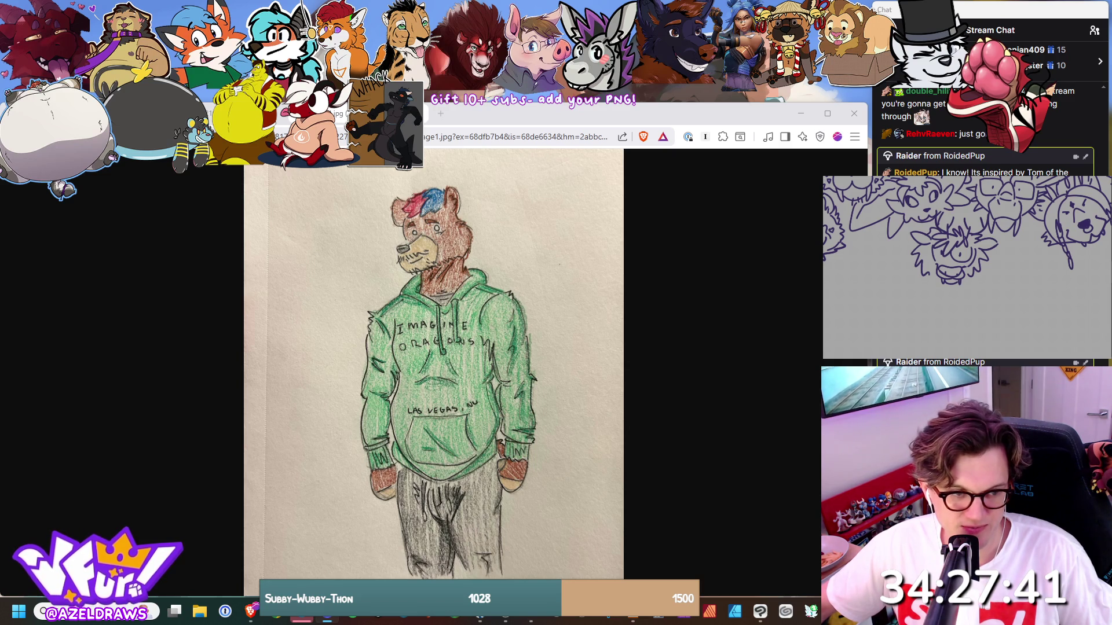
key(ctrl+Tab)
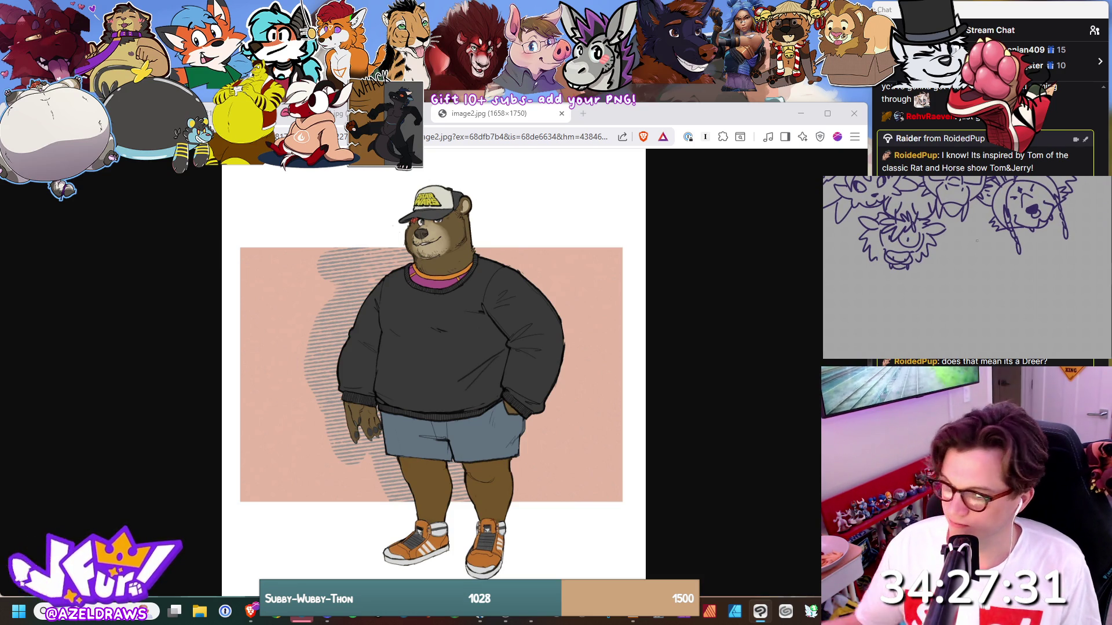
key(ctrl+w)
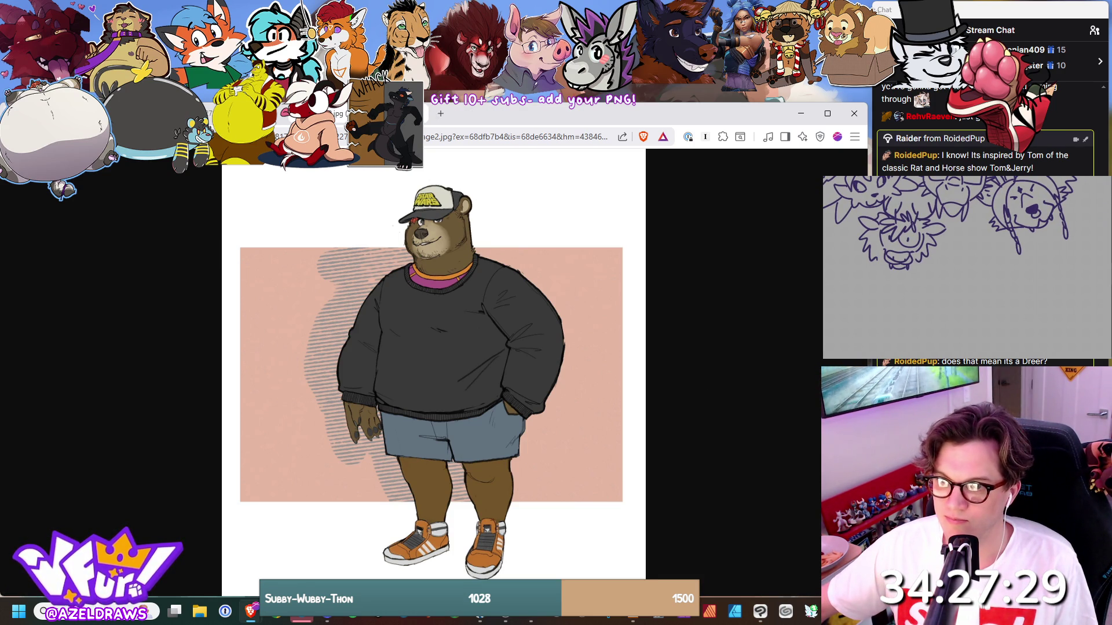
key(ctrl+w)
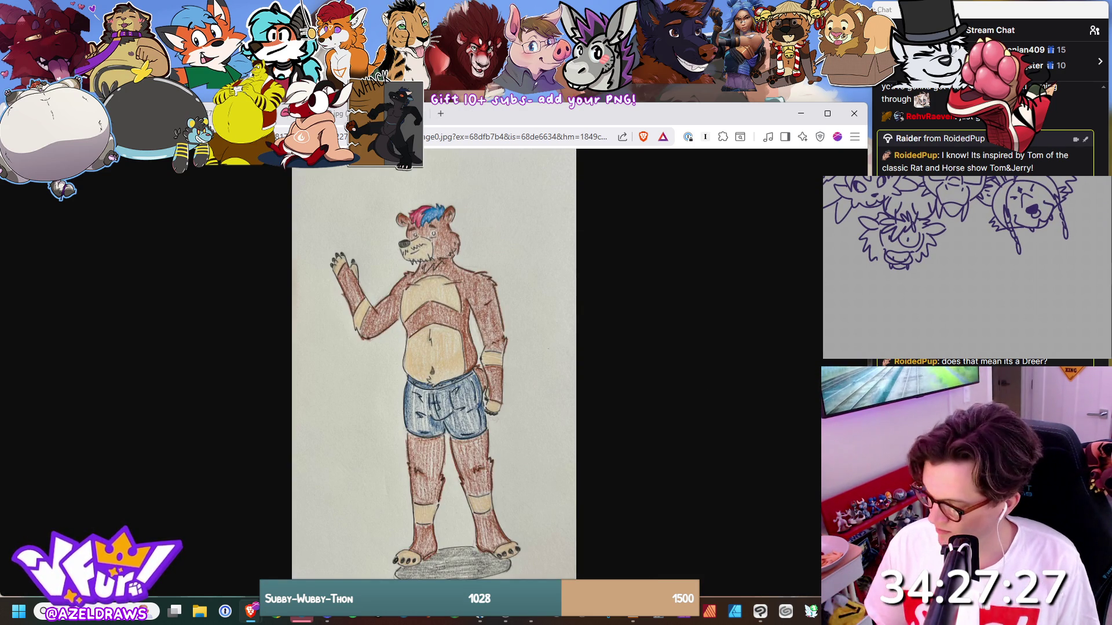
key(alt+Tab)
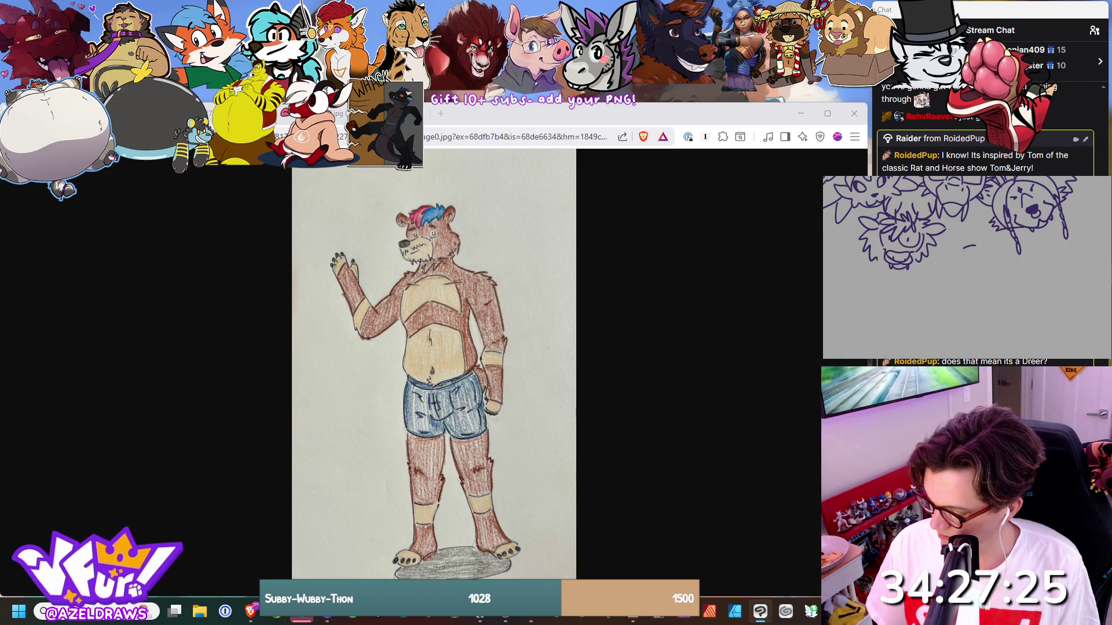
drag(975, 248, 976, 252)
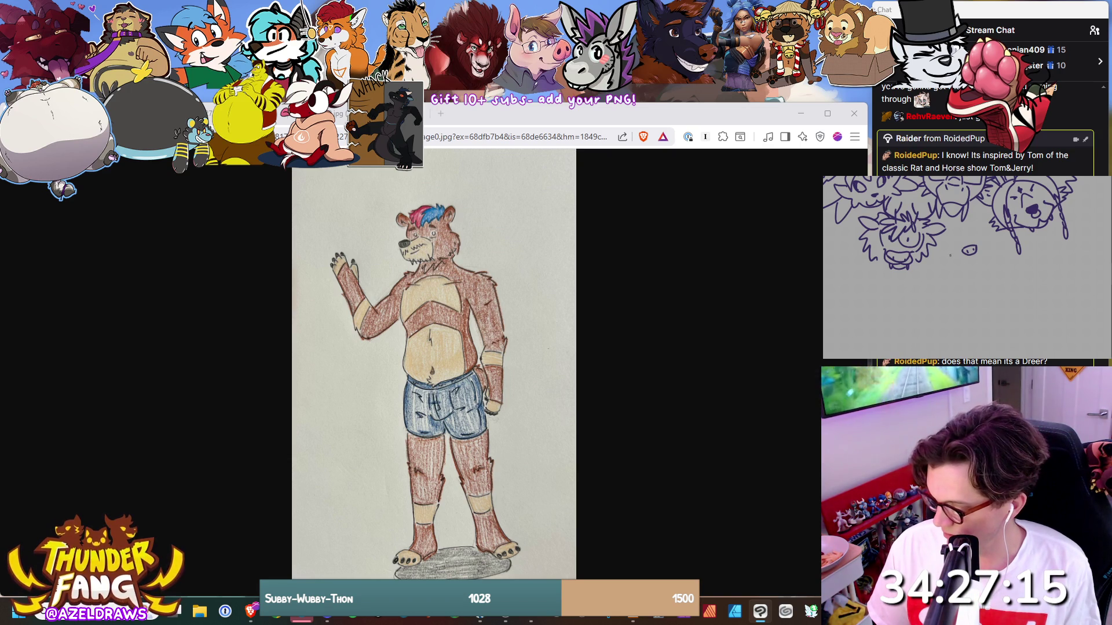
Add a curved stroke to the bear head while comparing the hoodie, sweater and shorts bear references.
drag(951, 259, 968, 265)
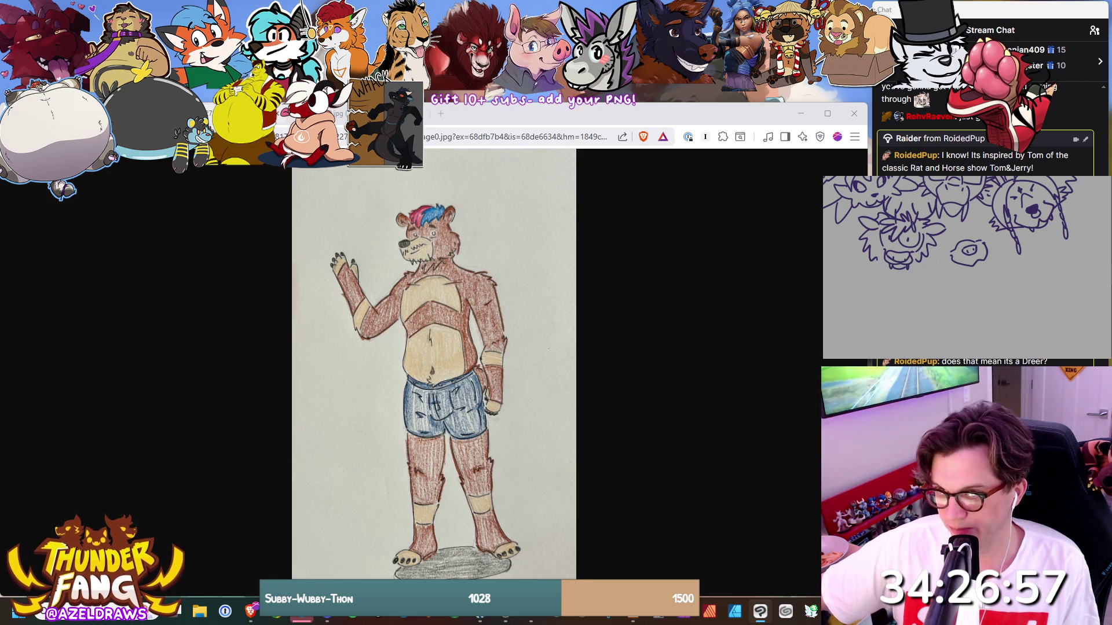
key(ctrl+Tab)
key(ctrl+shift+Tab)
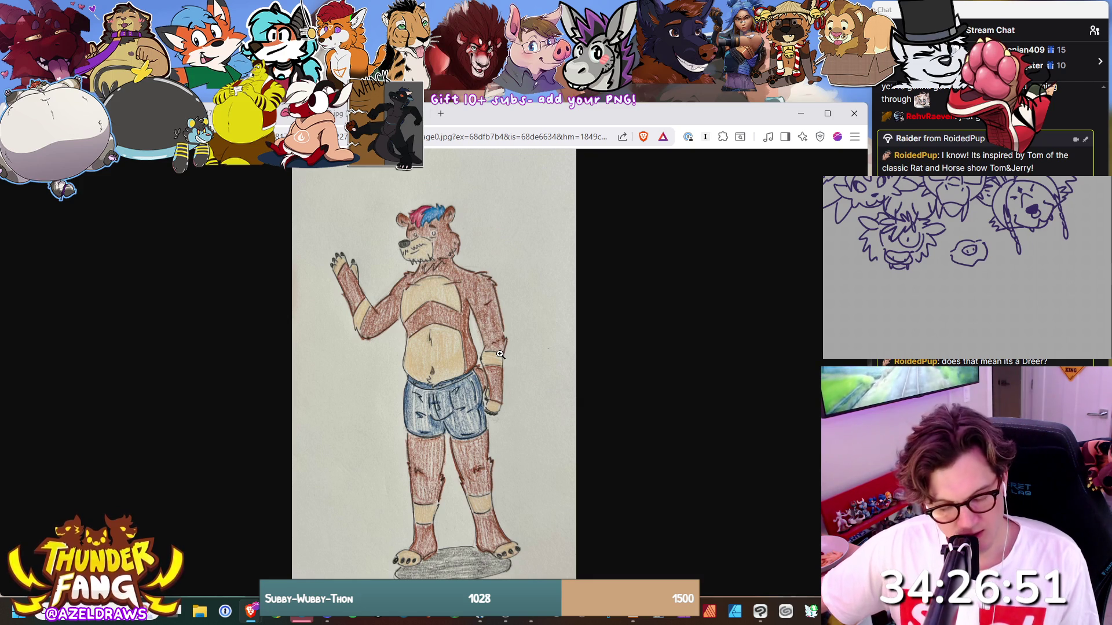
click(282, 114)
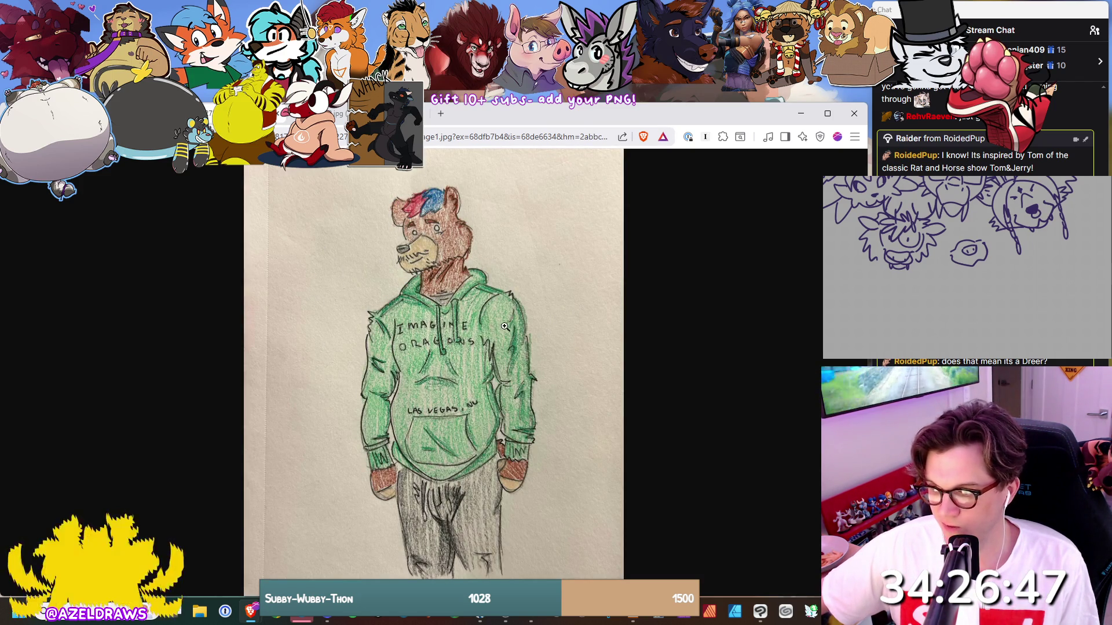
click(341, 116)
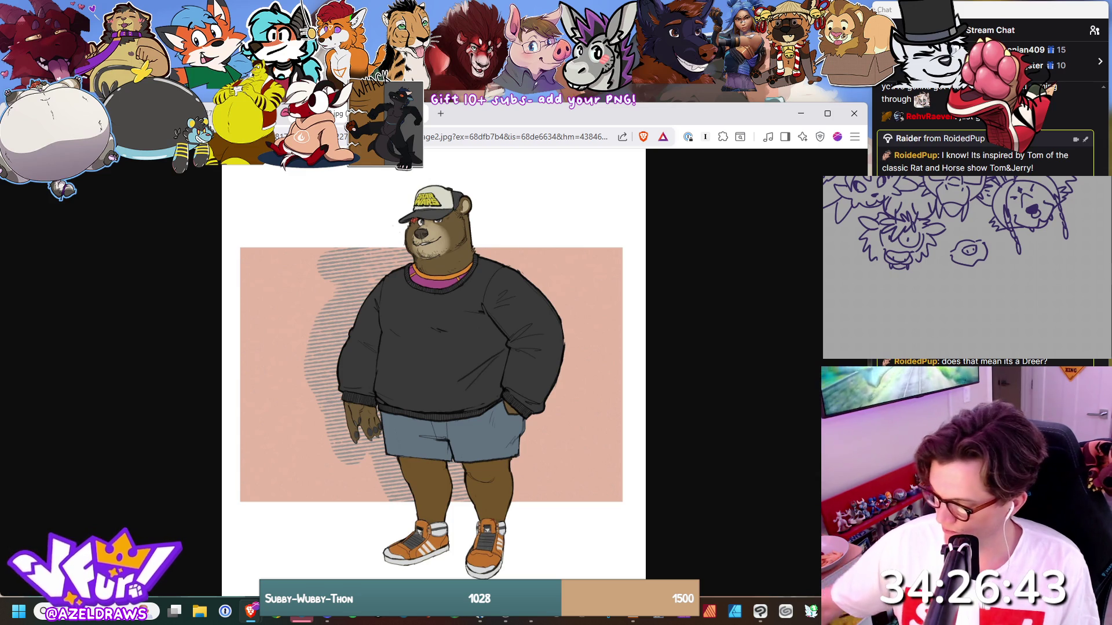
key(alt+Tab)
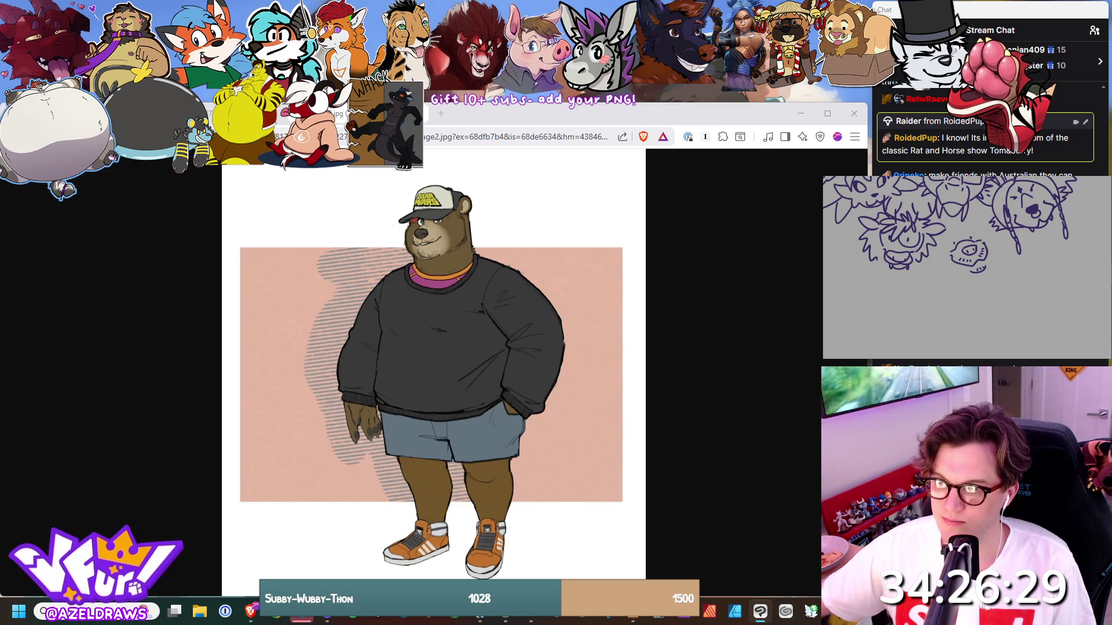
key(ctrl+Tab)
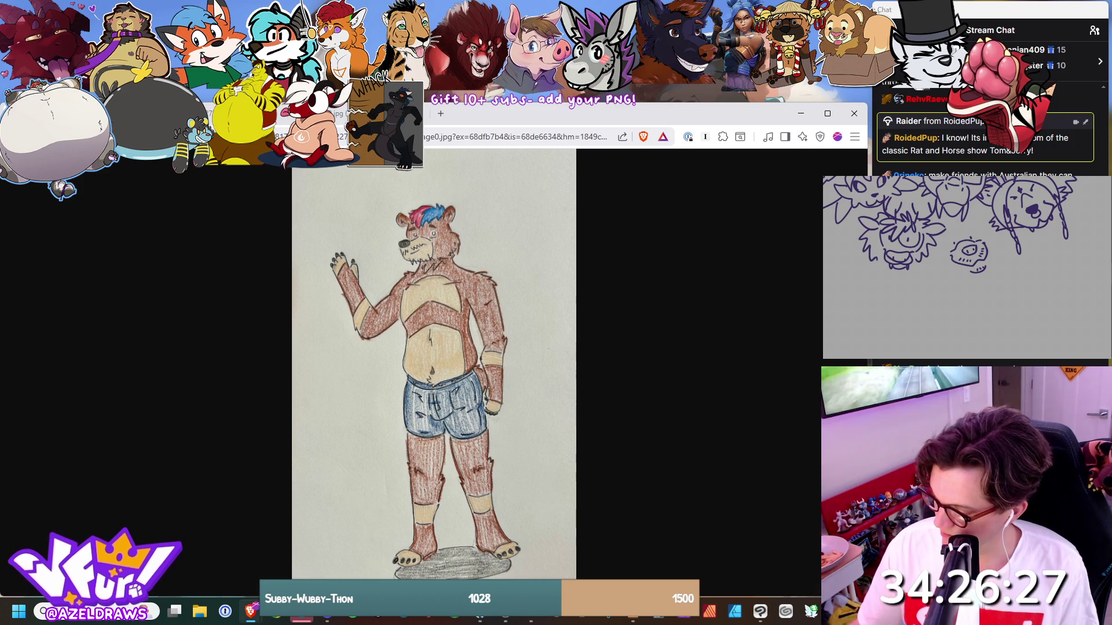
click(974, 226)
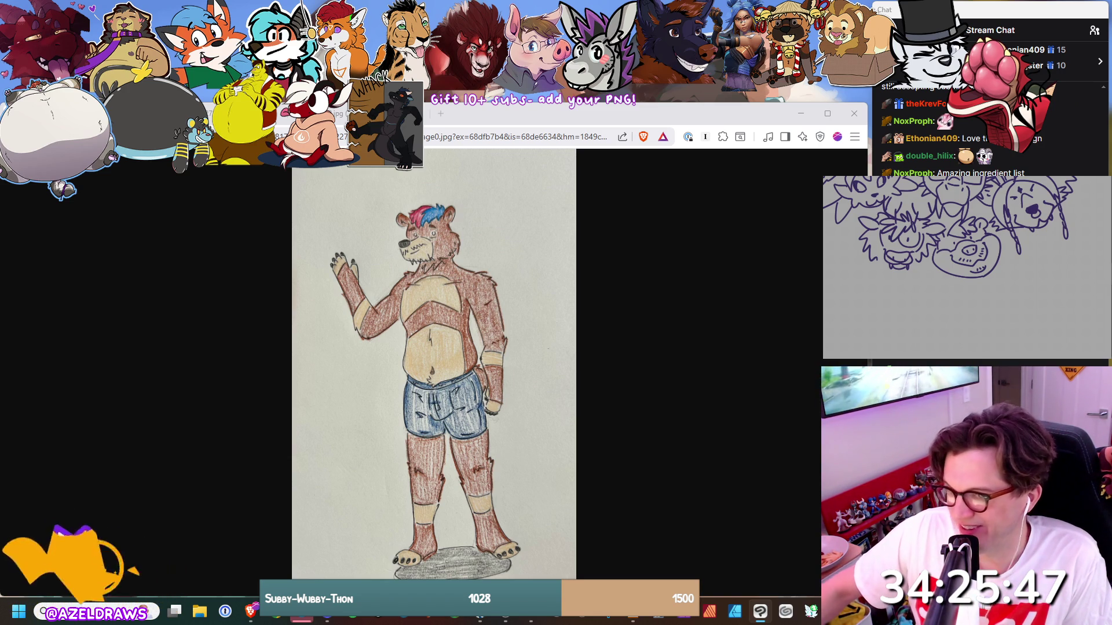
Recheck the three bear tabs, then load the beach-ball fox image from the Discord tab.
key(ctrl+Tab)
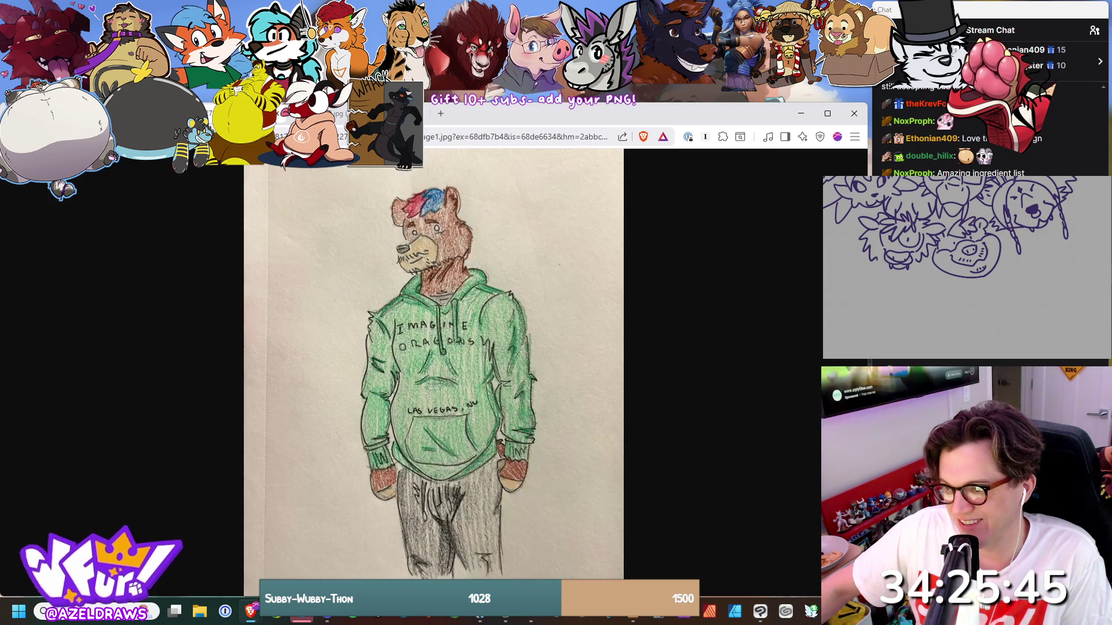
key(ctrl+shift+Tab)
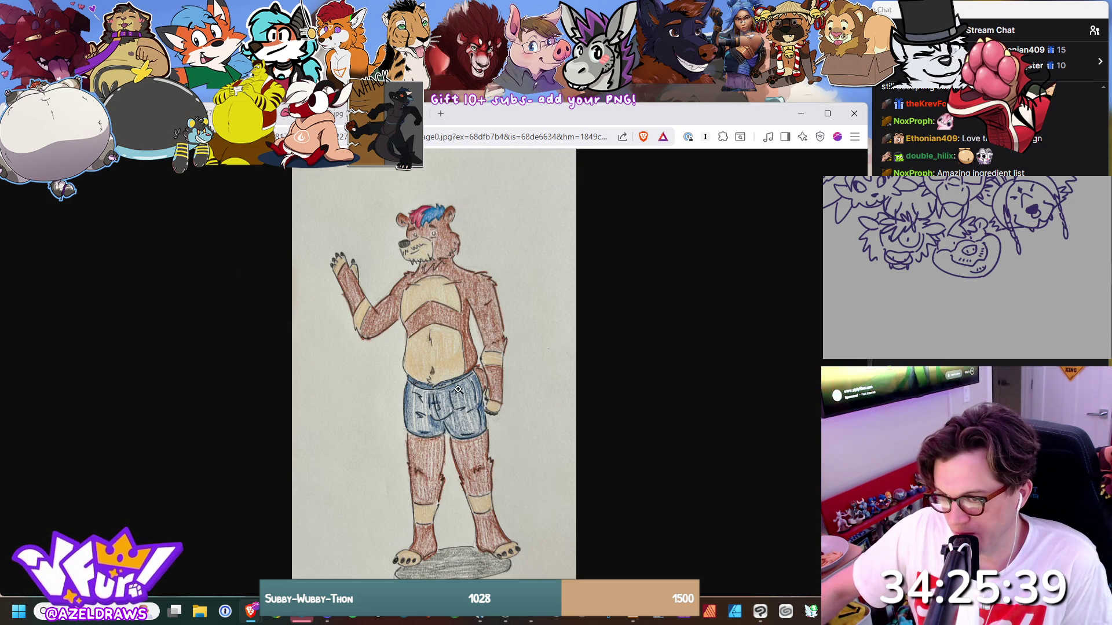
click(281, 115)
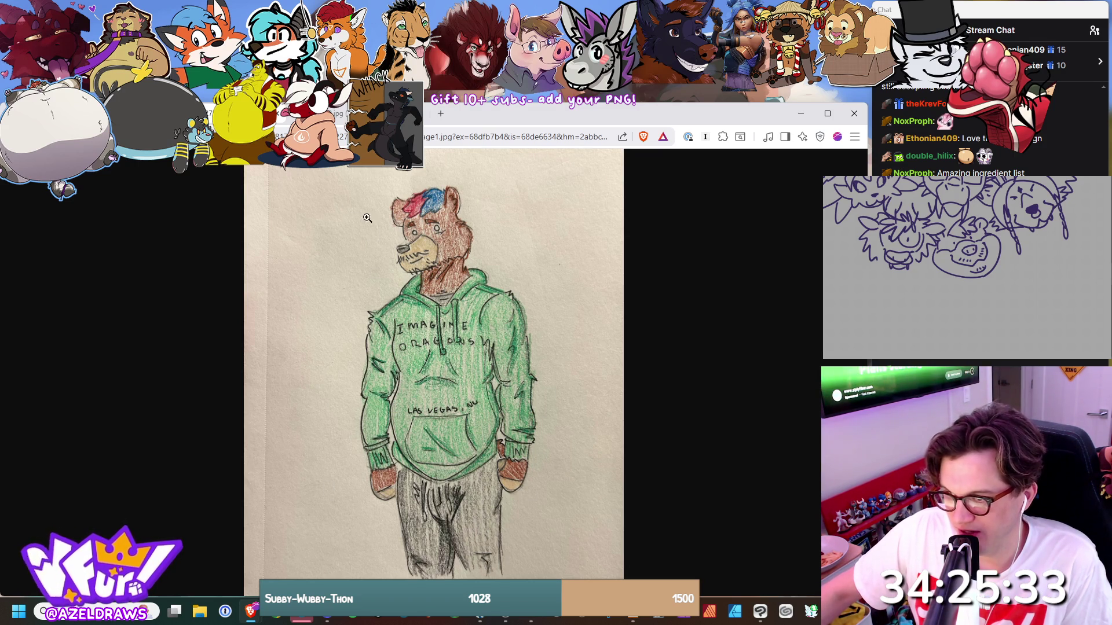
click(338, 116)
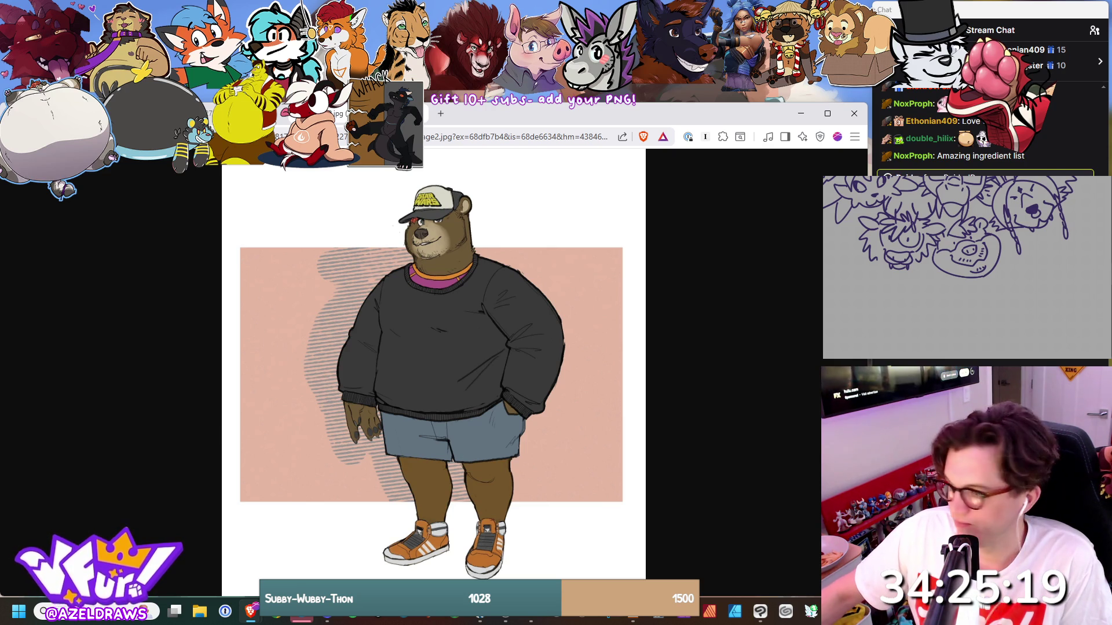
key(alt+Tab)
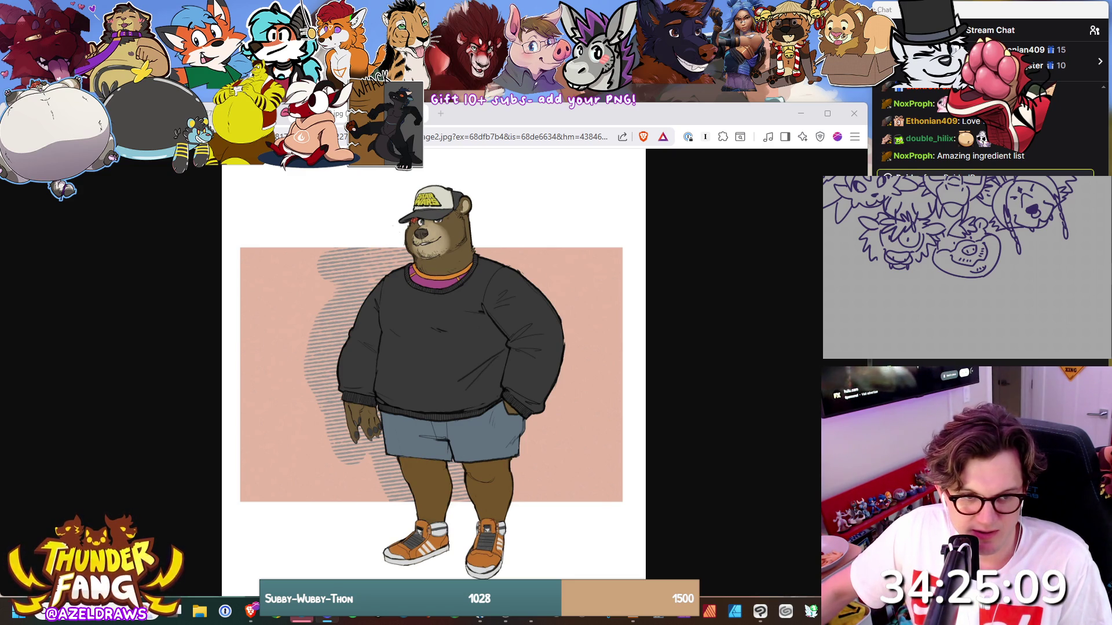
click(51, 401)
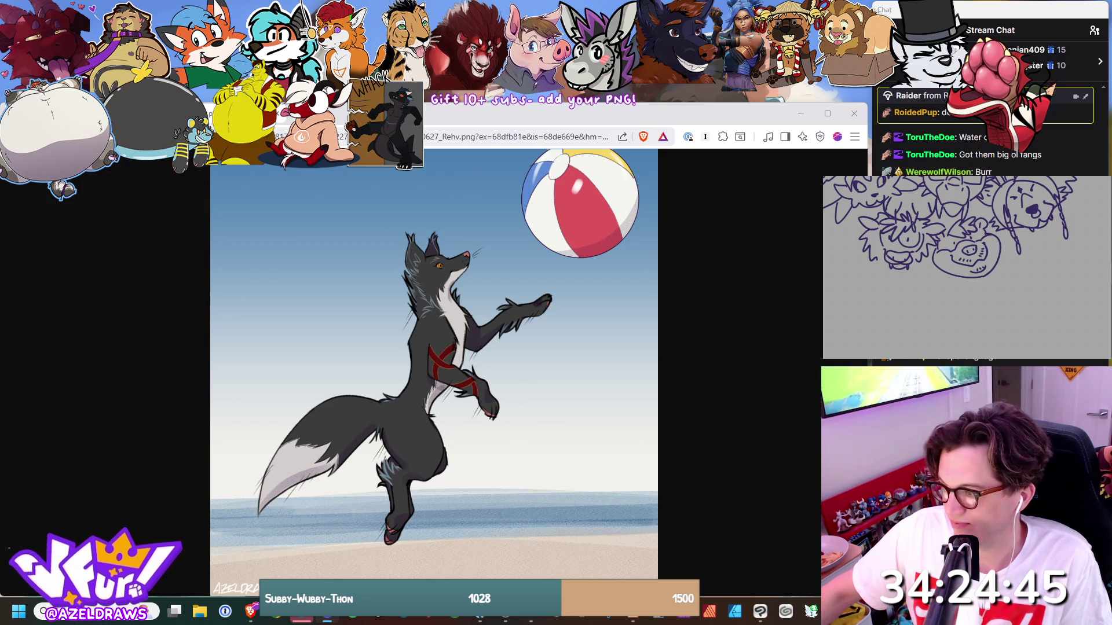
Flip to the mushroom-forest fox, then back to the silver fox reference sheet.
key(ctrl+Tab)
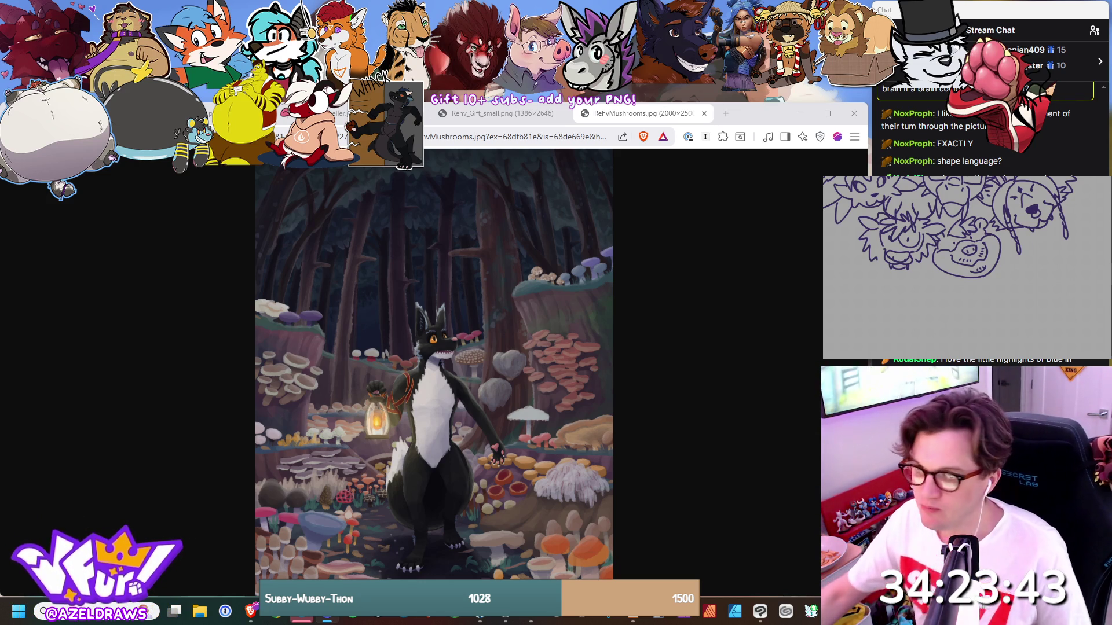
key(ctrl+shift+Tab)
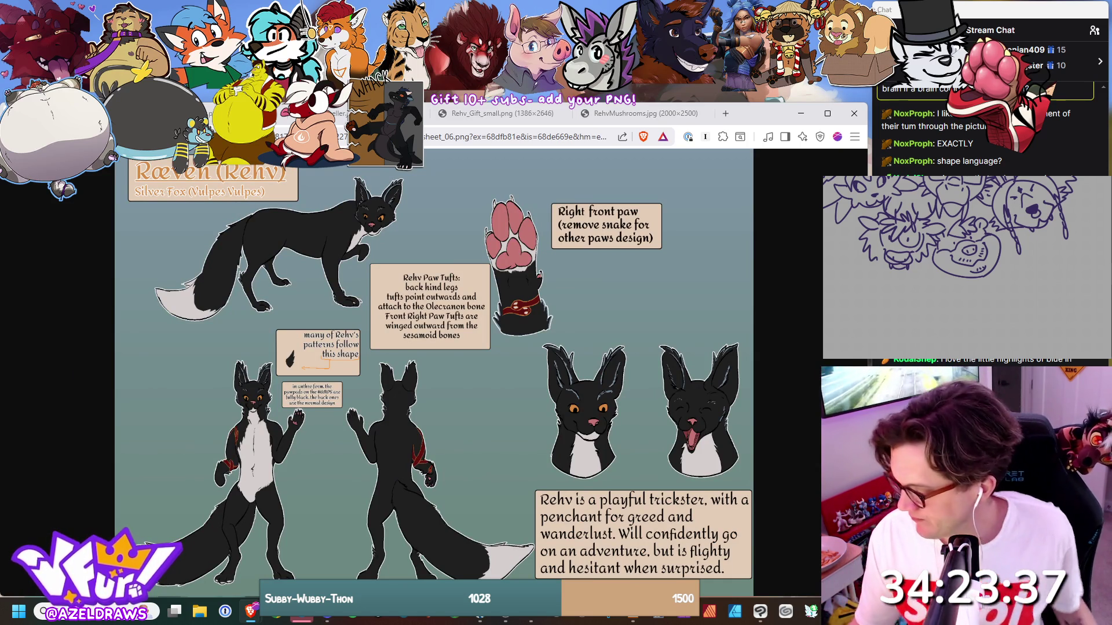
Sketch from the silver fox sheet, then bring back the beach-ball fox picture.
key(alt+Tab)
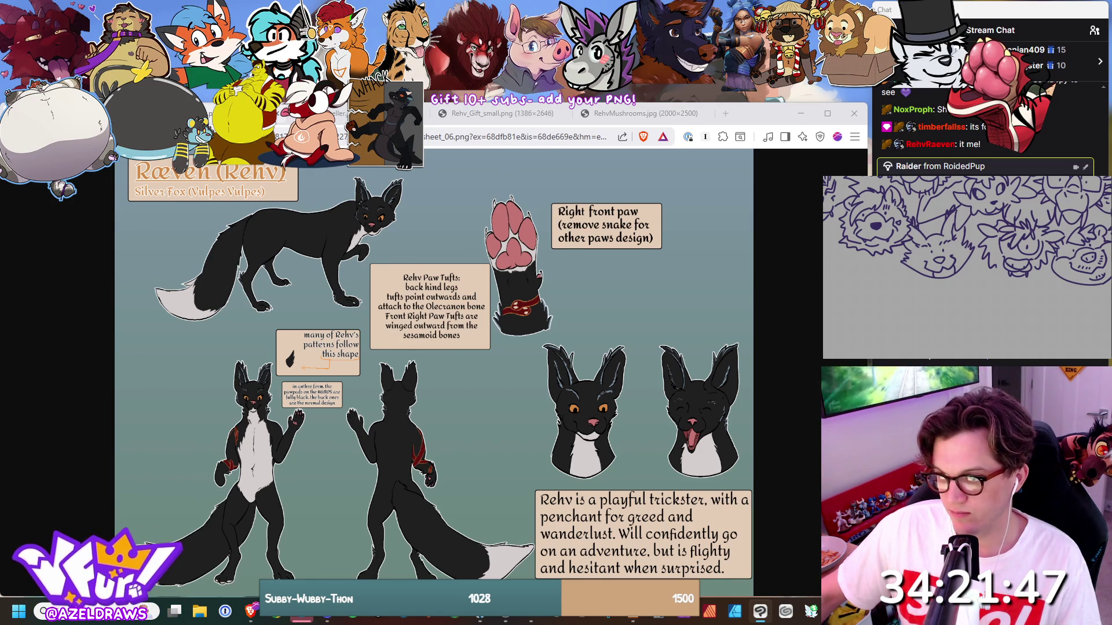
key(ctrl+Tab)
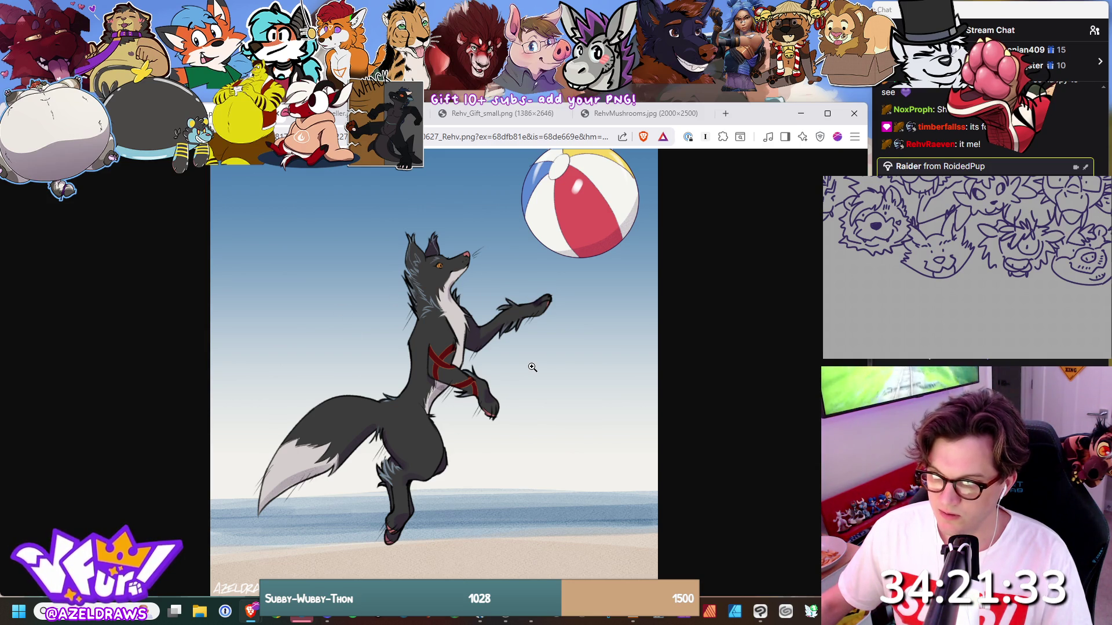
Close the potion-seller comic, gift and mushroom-forest tabs to reach the dragon costume photo.
click(338, 119)
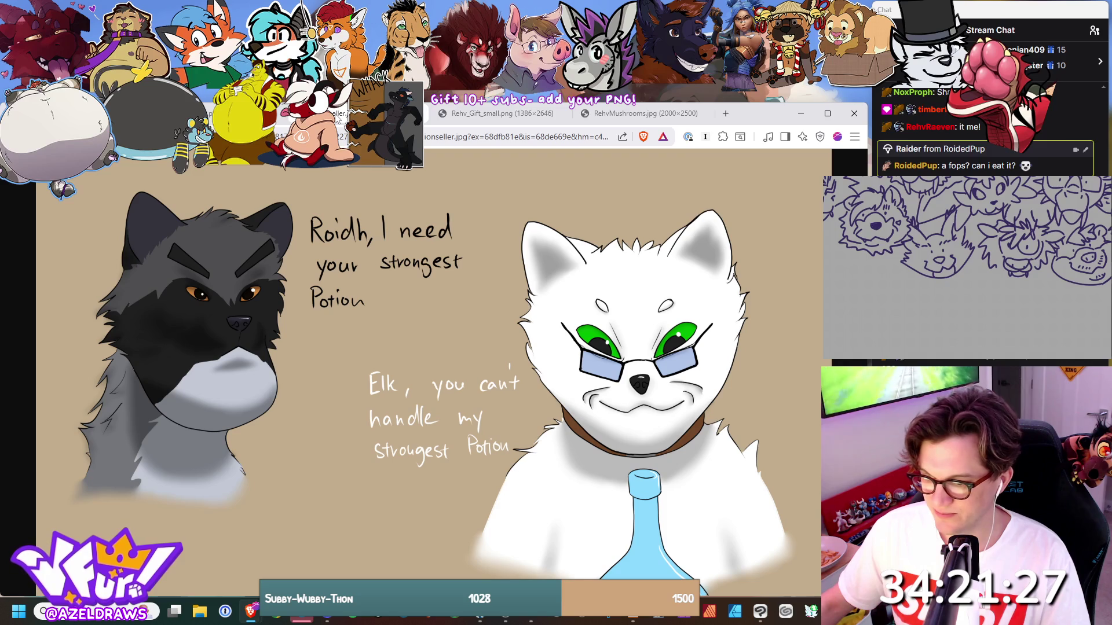
key(ctrl+w)
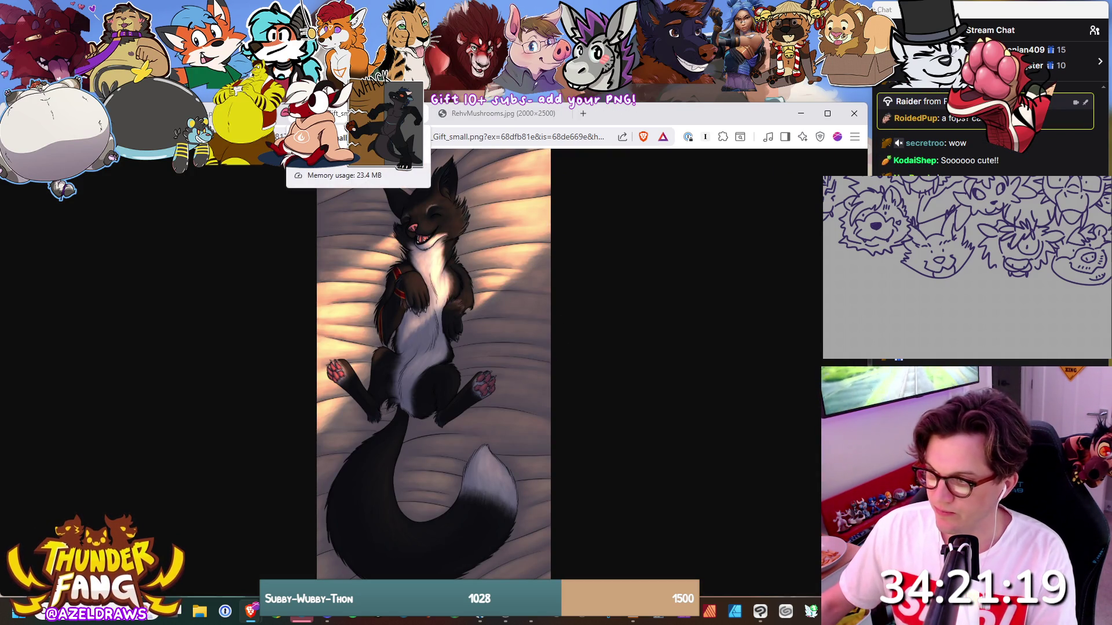
click(421, 113)
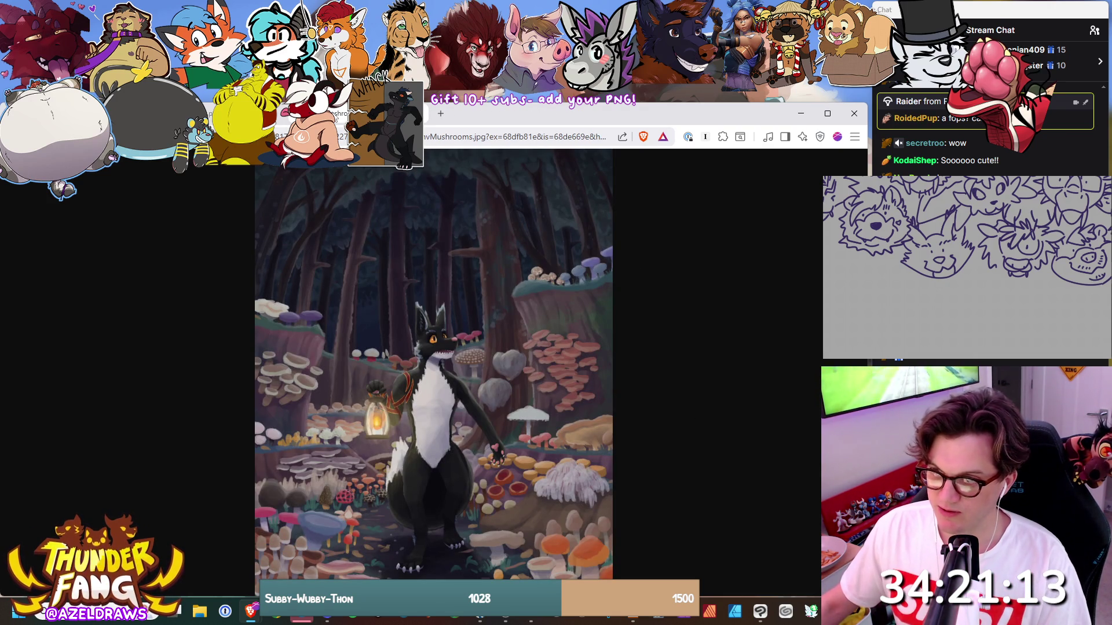
click(421, 114)
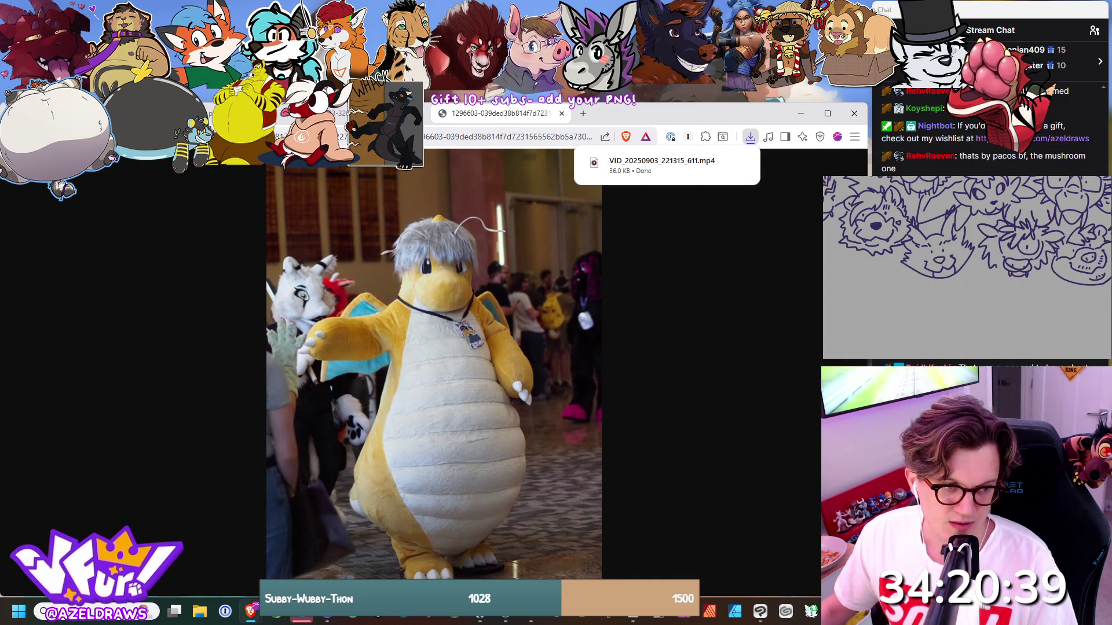
click(327, 613)
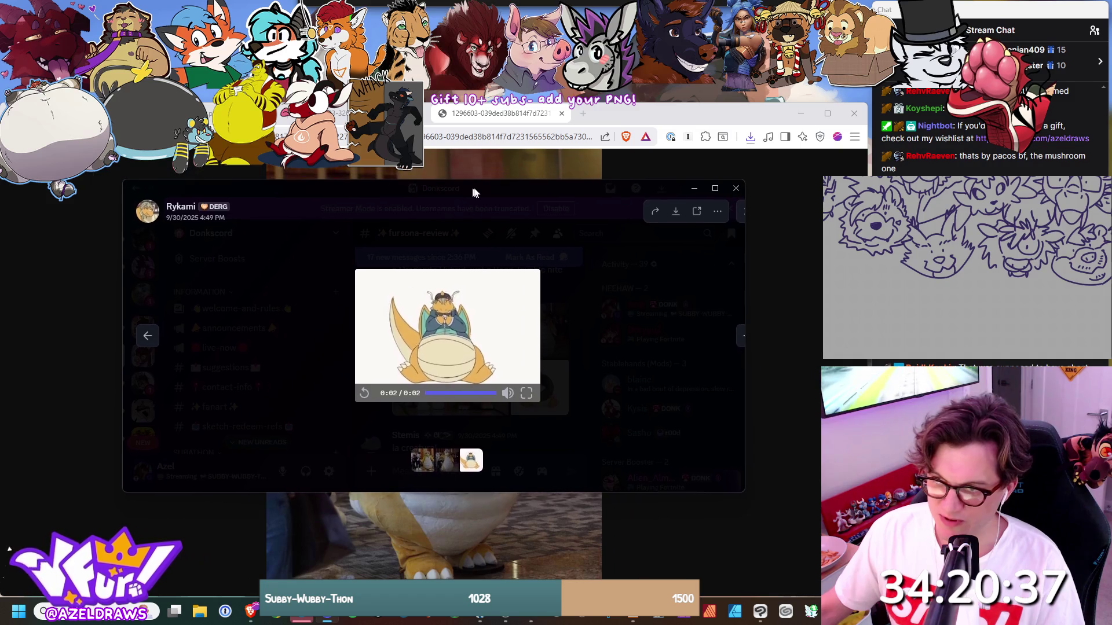
click(376, 394)
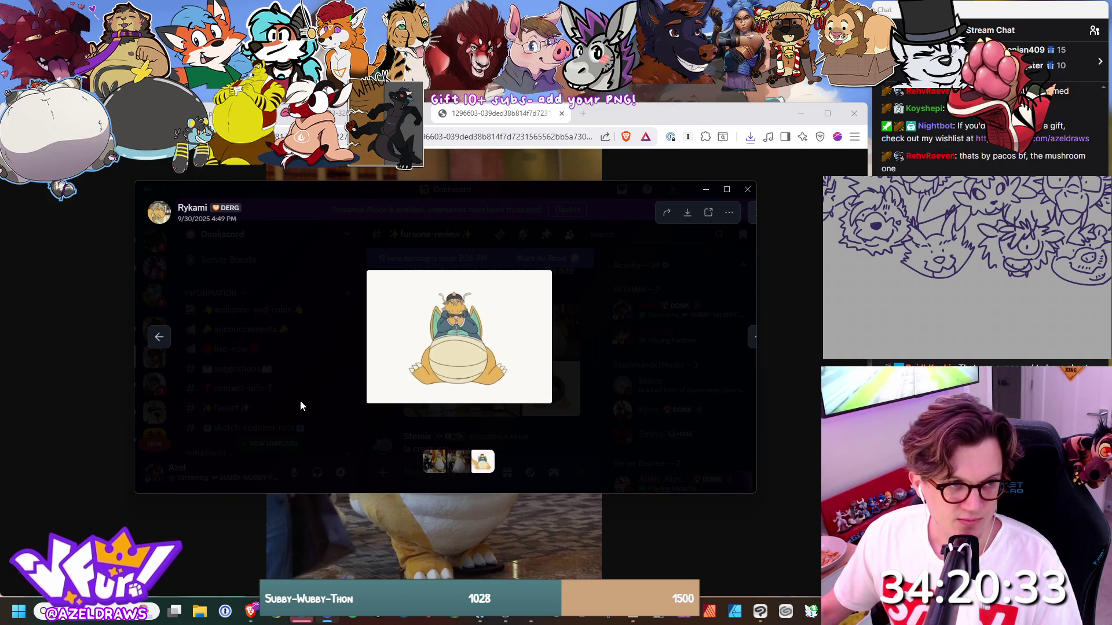
click(376, 394)
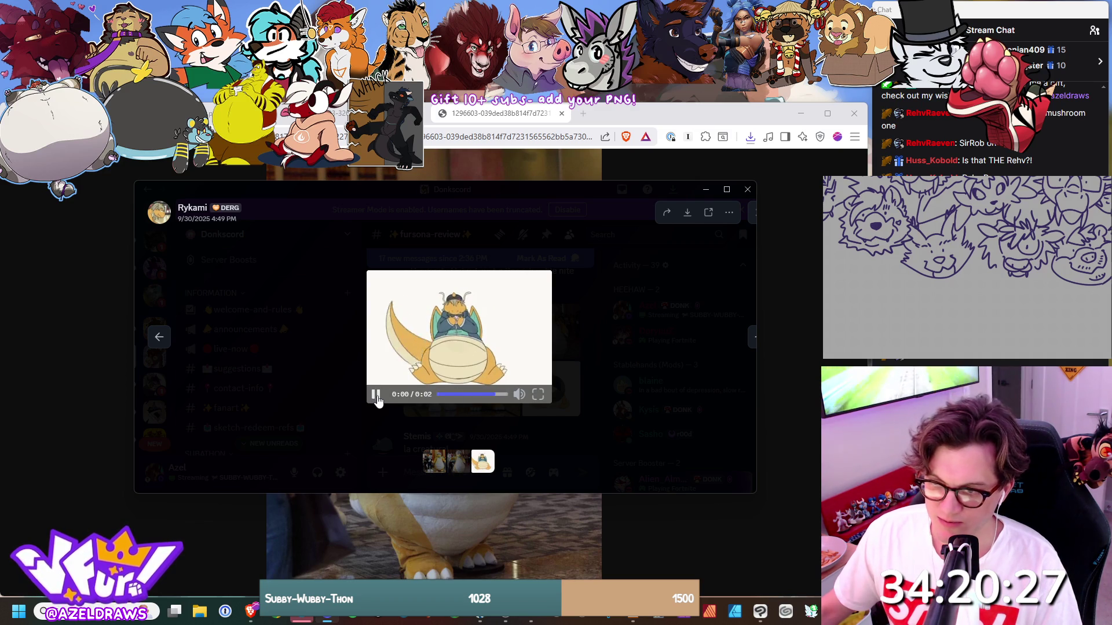
click(376, 396)
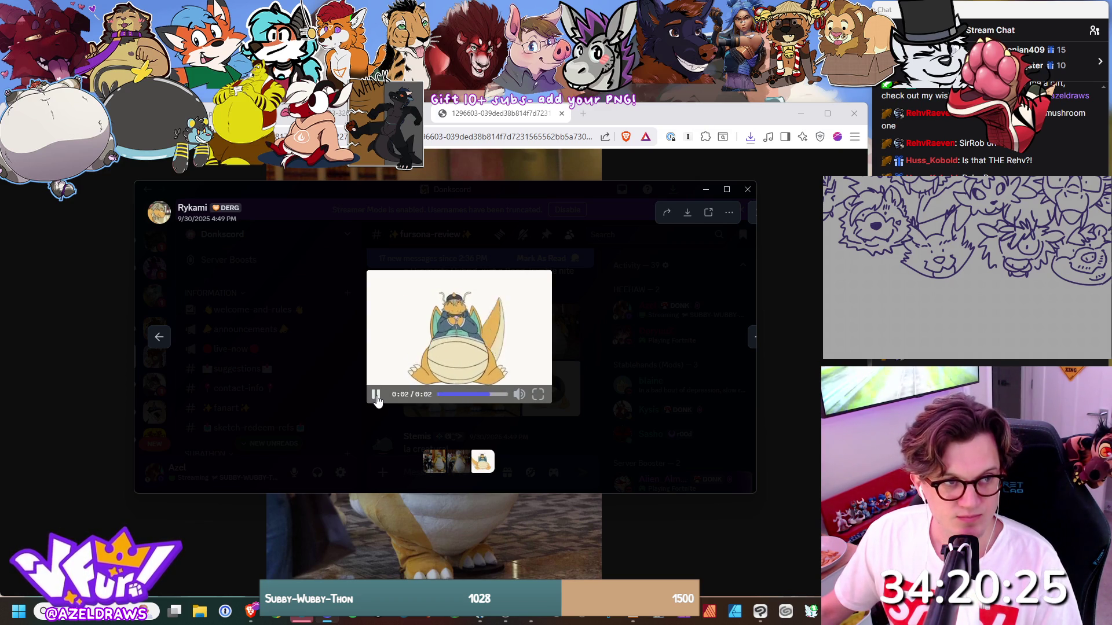
drag(514, 192, 0, 405)
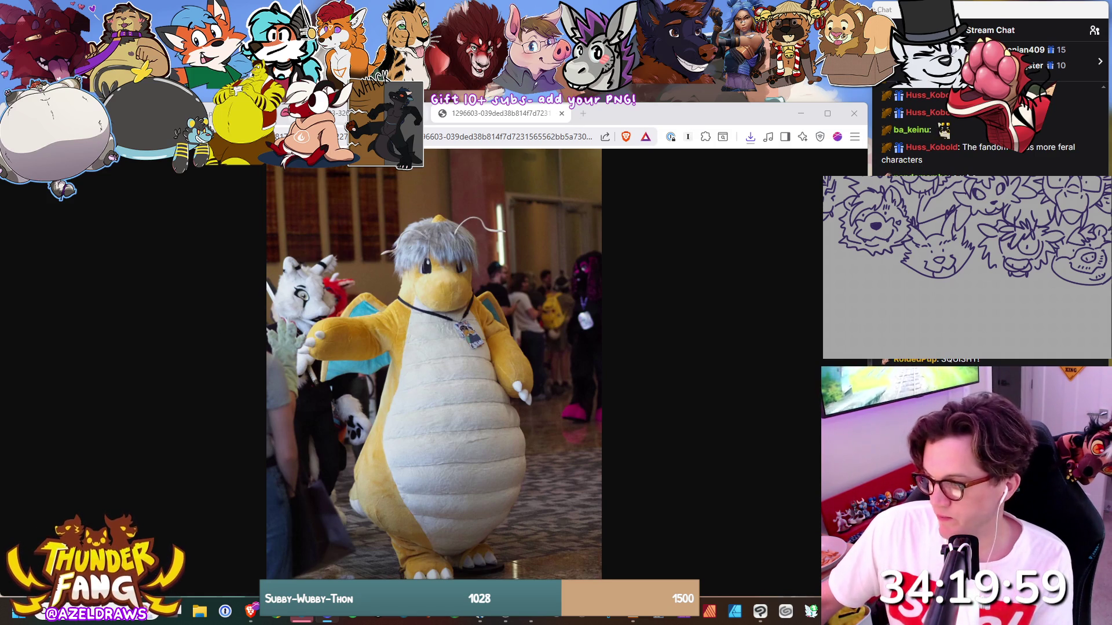
Close the first dragon costume photo to show the wider convention shot, then return to drawing.
key(ctrl+w)
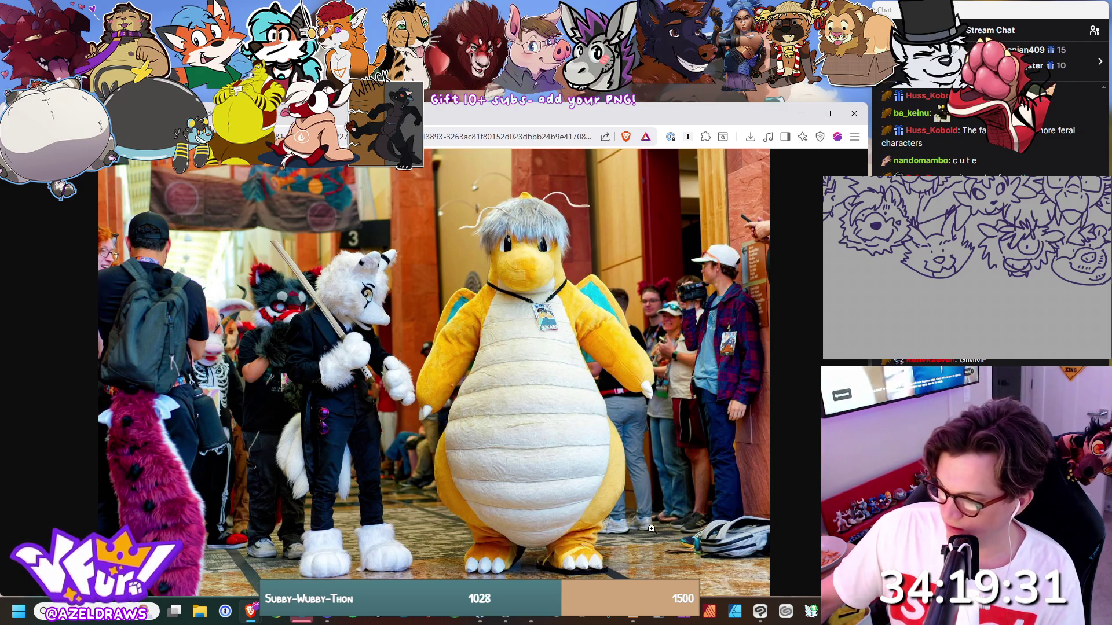
key(alt+Tab)
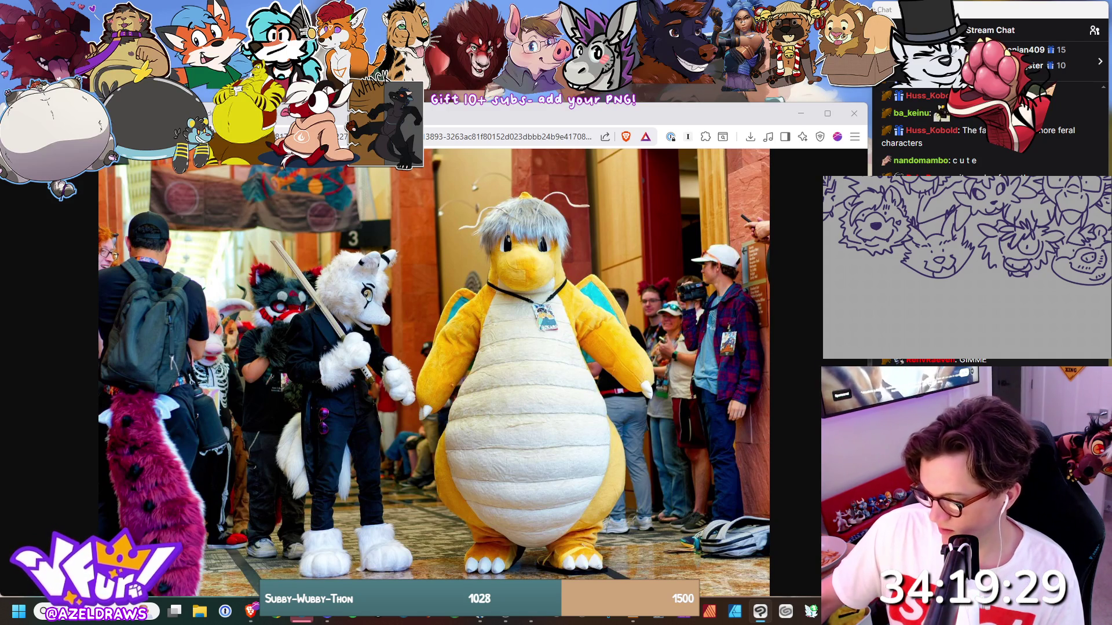
Zoom the canvas out and back in to frame the empty space right of the heads.
scroll(1037, 261, down, 10)
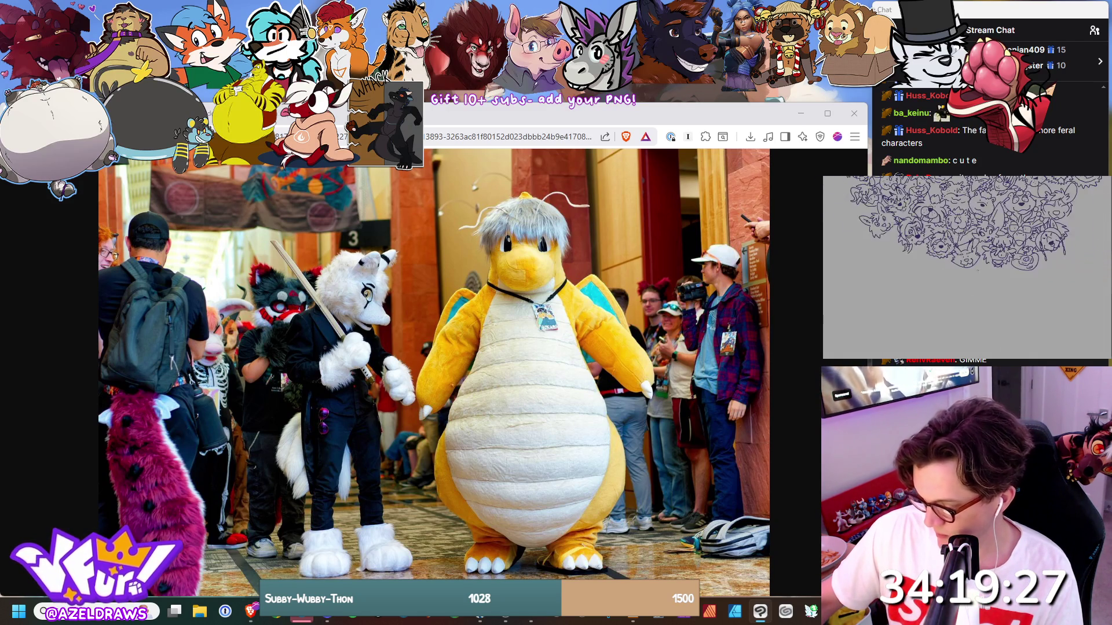
scroll(1038, 260, up, 10)
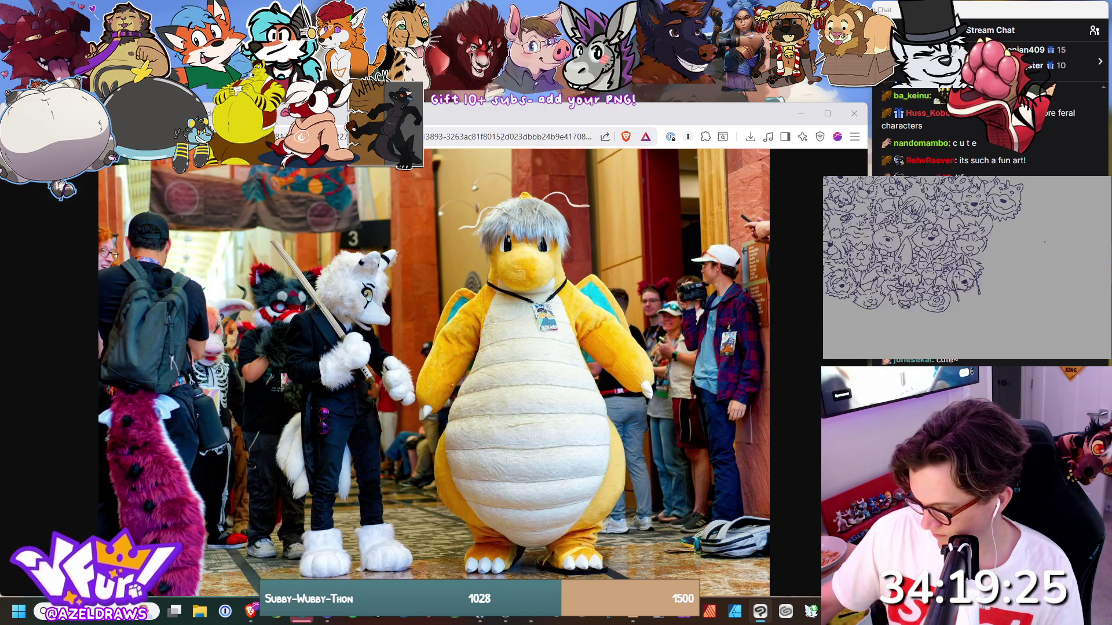
scroll(1020, 229, up, 1)
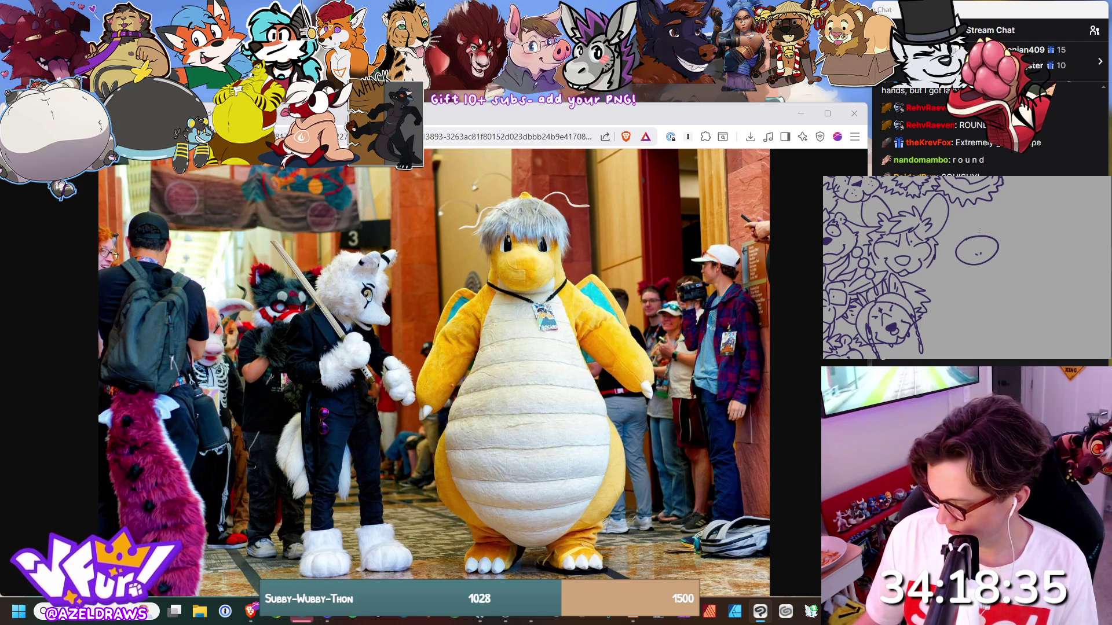
Draw two ears on top of the new round head.
mouse_move(988, 234)
mouse_down()
mouse_move(979, 226)
mouse_move(975, 236)
mouse_up()
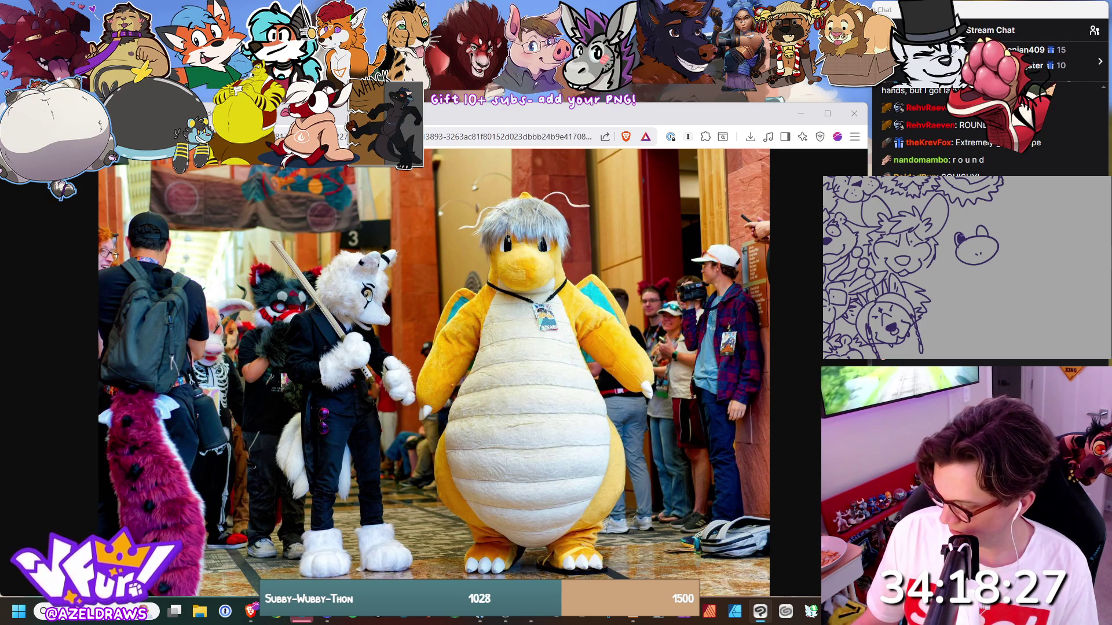
drag(980, 228, 977, 237)
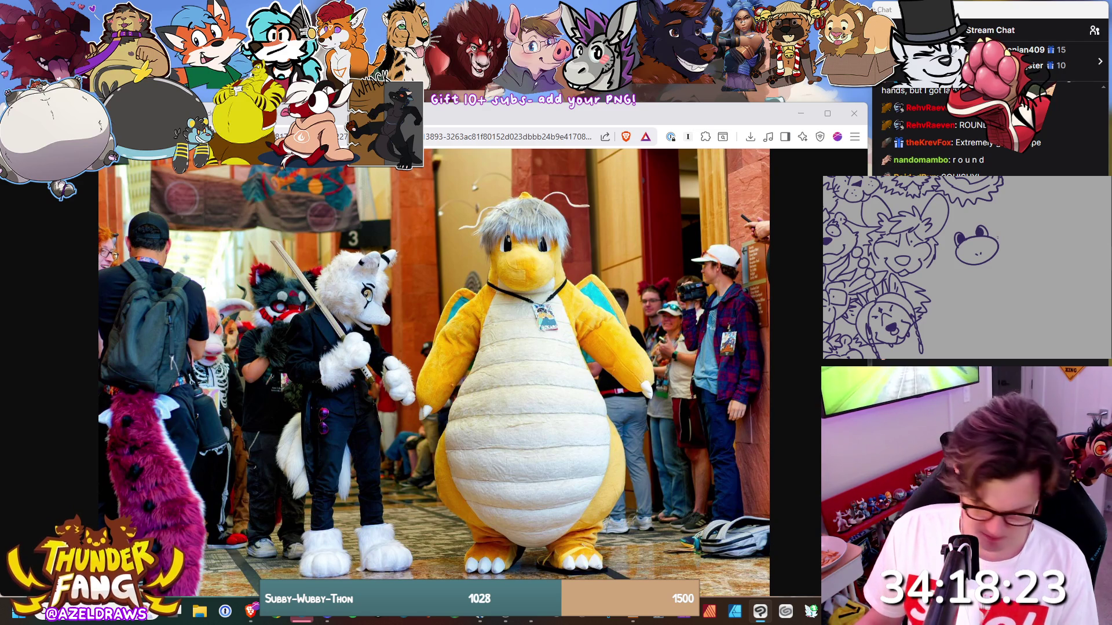
drag(959, 225, 975, 235)
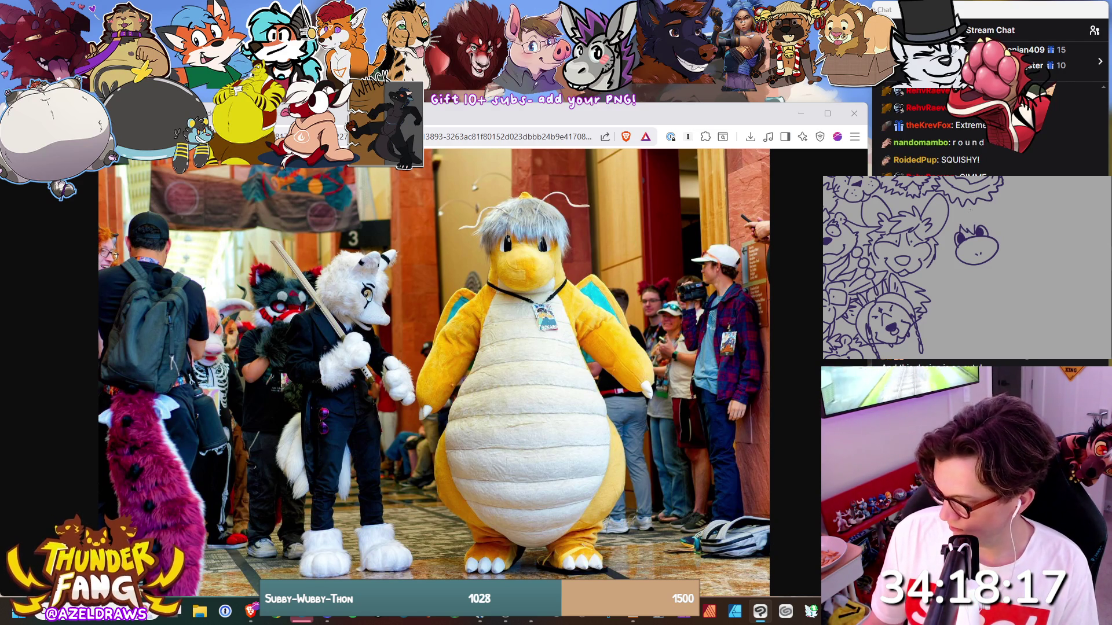
Add the curved shaggy hair fringe and a face stroke, then zoom out to show the whole drawing.
mouse_move(981, 210)
mouse_down()
mouse_move(993, 220)
mouse_move(945, 239)
mouse_up()
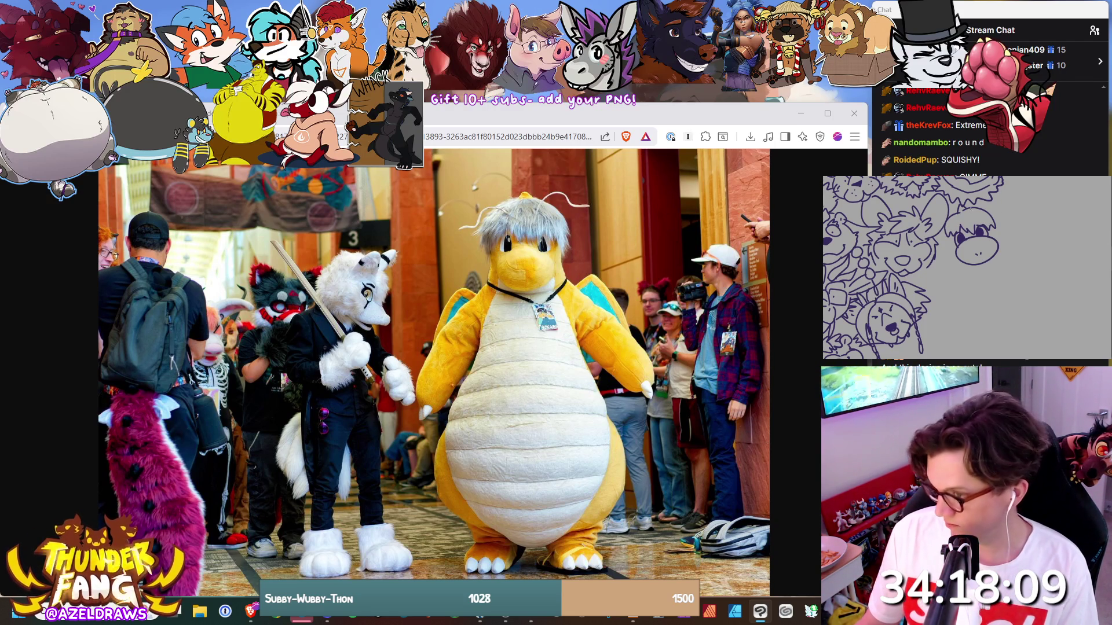
mouse_move(971, 213)
mouse_down()
mouse_move(1012, 197)
mouse_move(928, 208)
mouse_move(944, 249)
mouse_up()
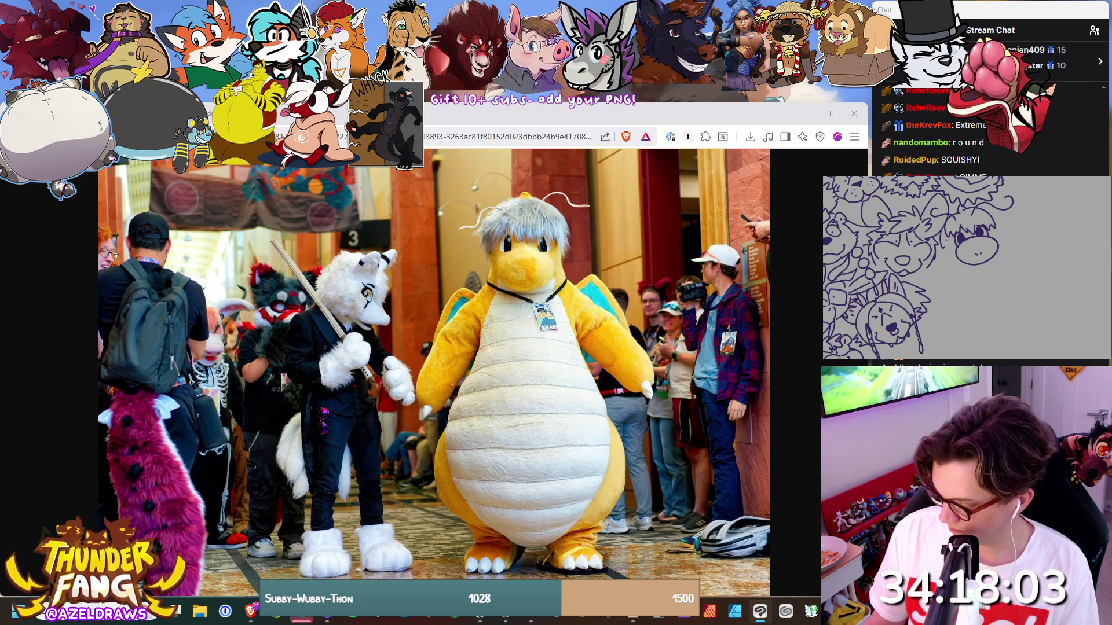
drag(991, 218, 1001, 226)
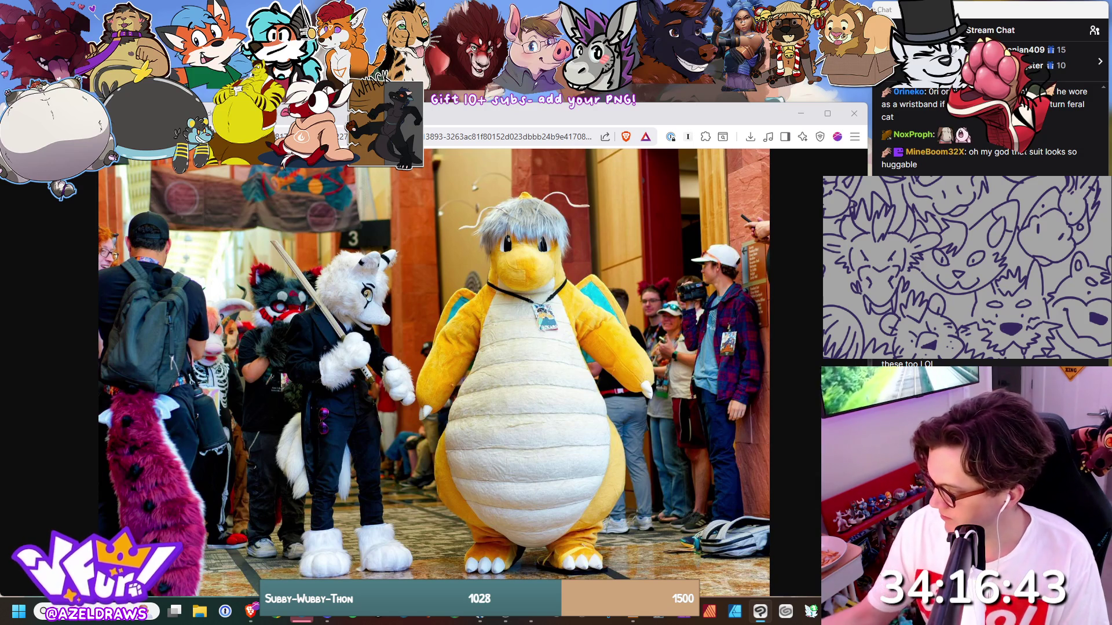
key(ctrl+0)
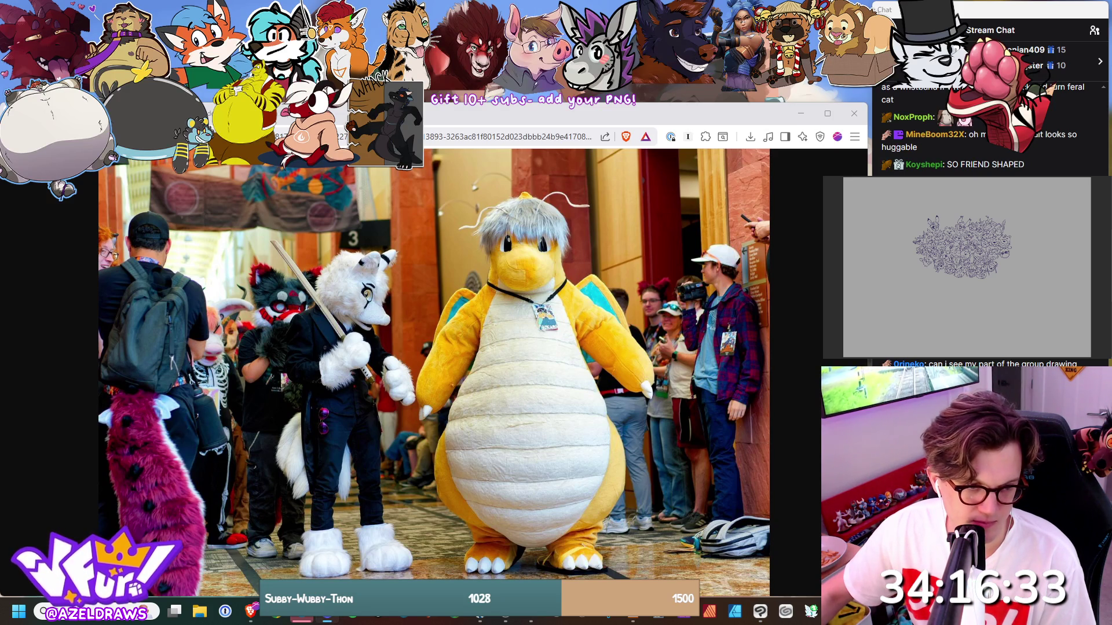
key(ctrl+w)
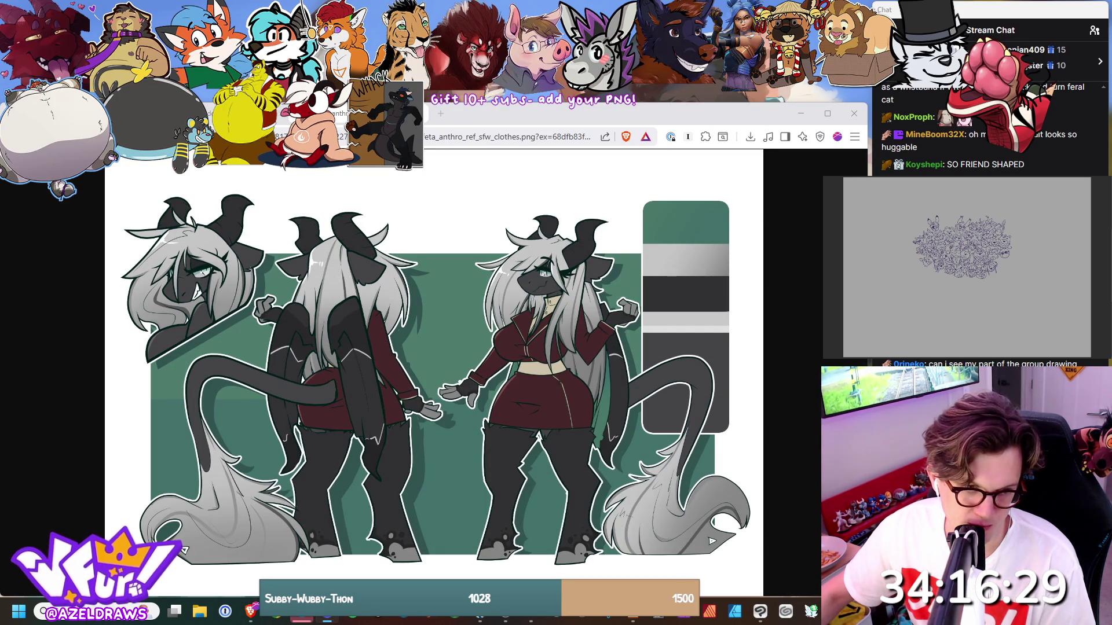
Close the taffeta reference image in Brave, then return to it.
key(ctrl+w)
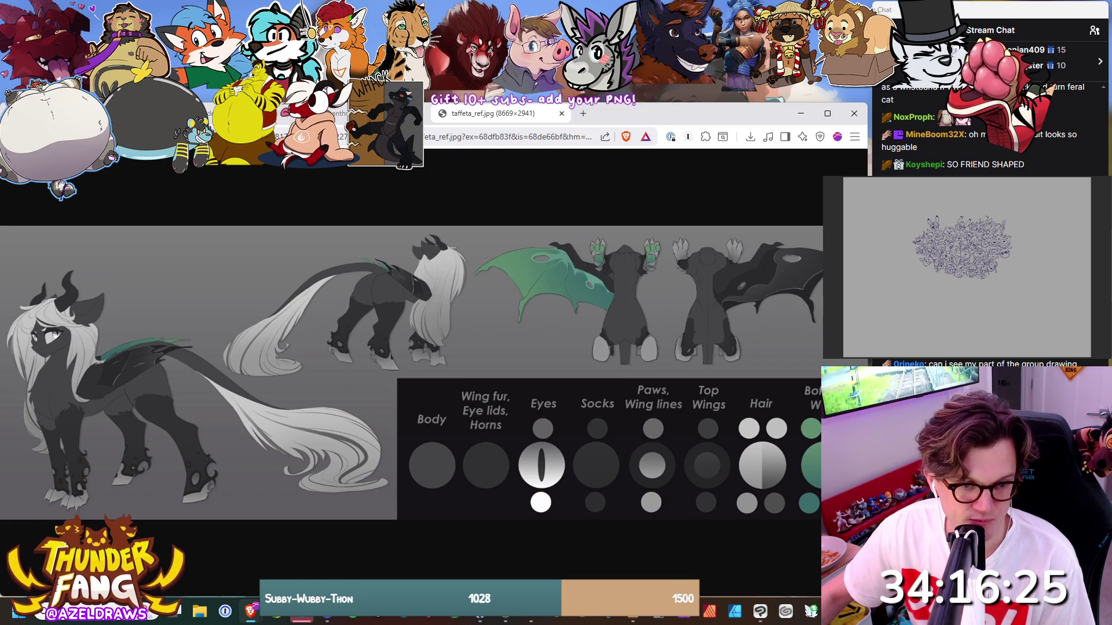
key(alt+Tab)
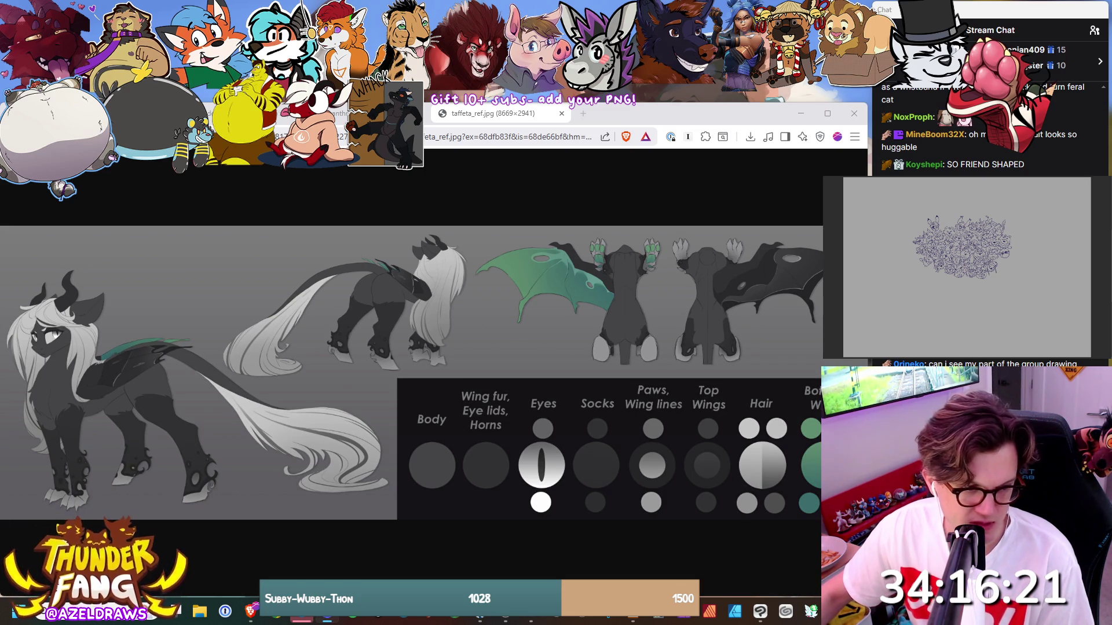
click(196, 181)
key(ctrl+w)
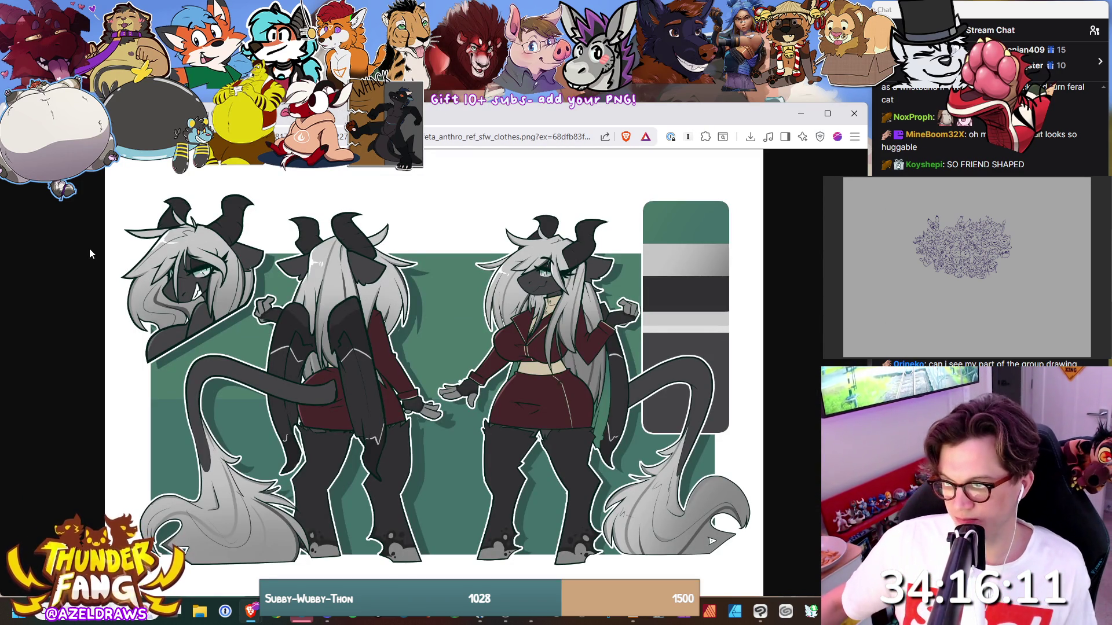
click(279, 113)
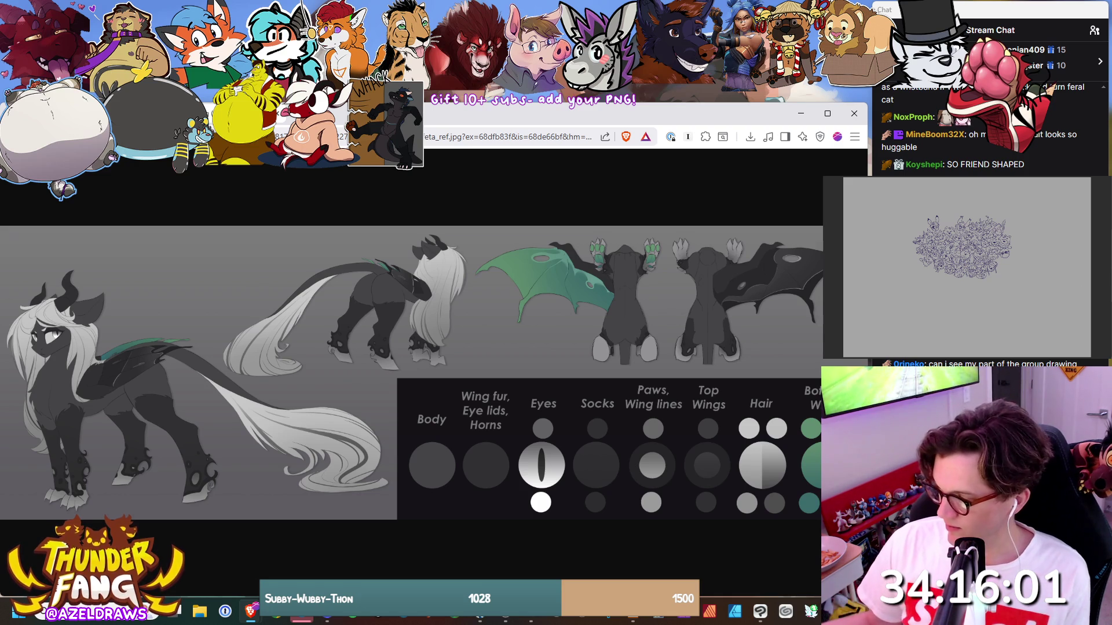
Bring up the feta_anthro_ref_sfw_clothes.png sheet and sketch the first curve of a new head.
key(alt+Tab)
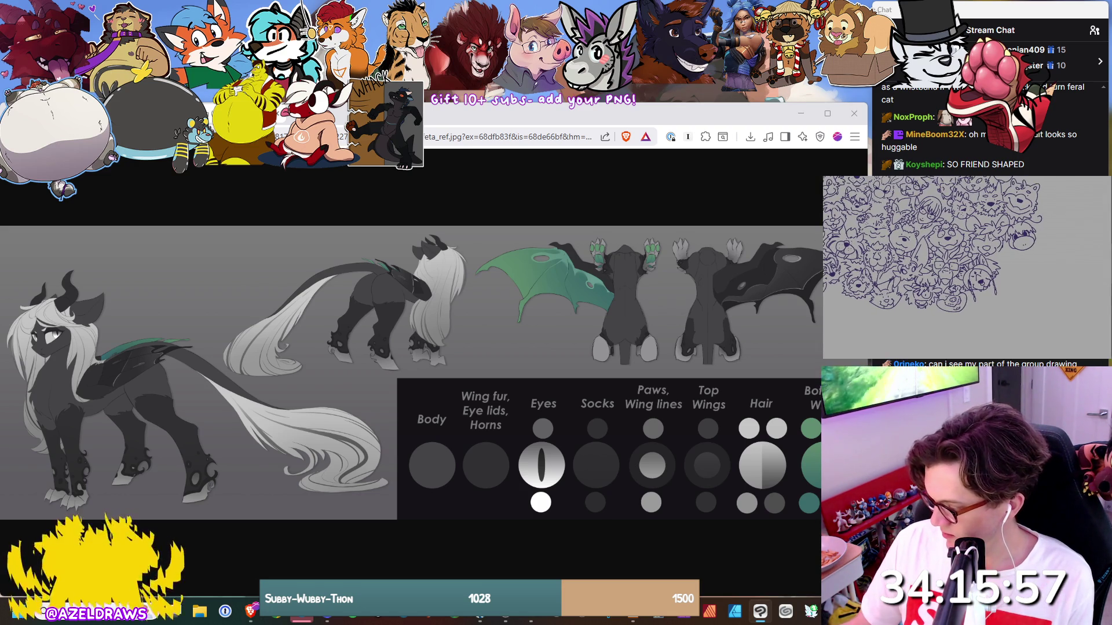
scroll(967, 267, up, 3)
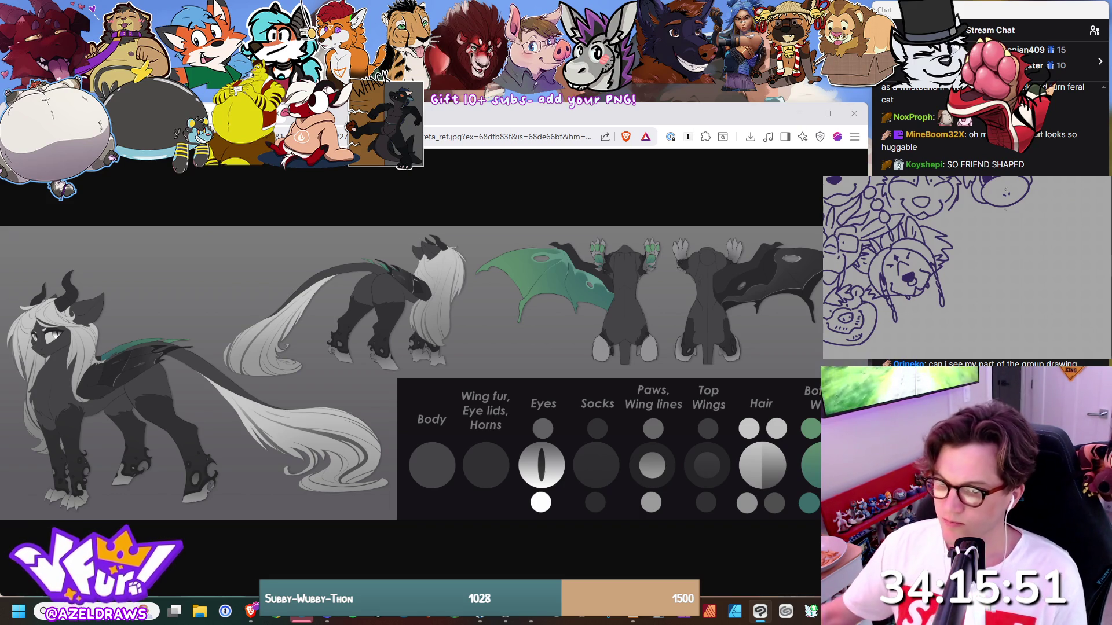
key(ctrl+Tab)
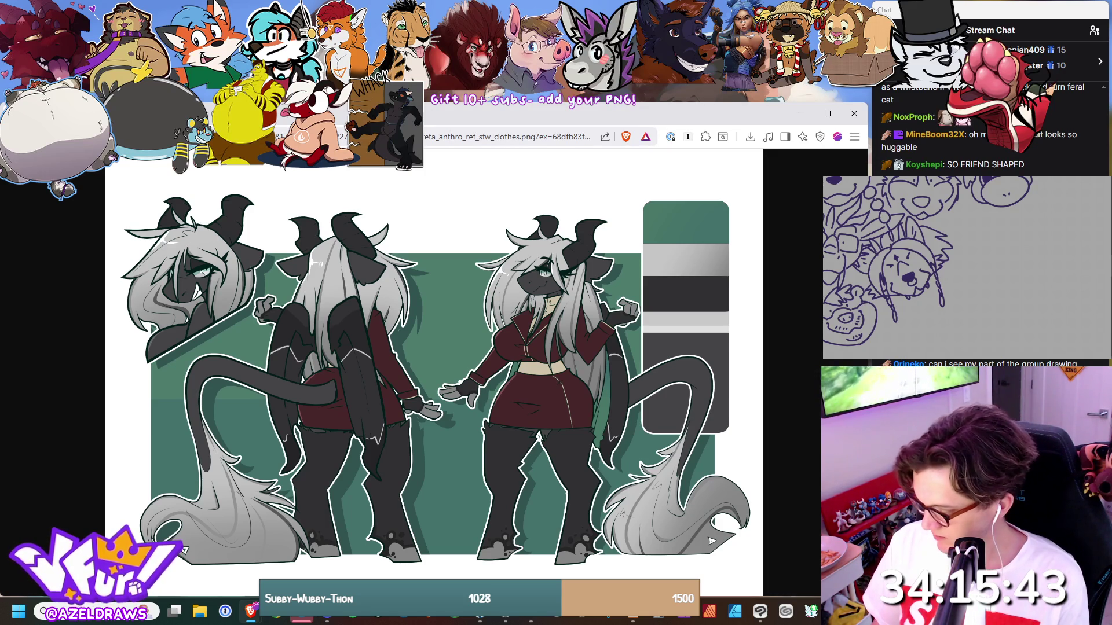
mouse_move(973, 244)
mouse_down()
mouse_move(1000, 245)
mouse_move(982, 261)
mouse_up()
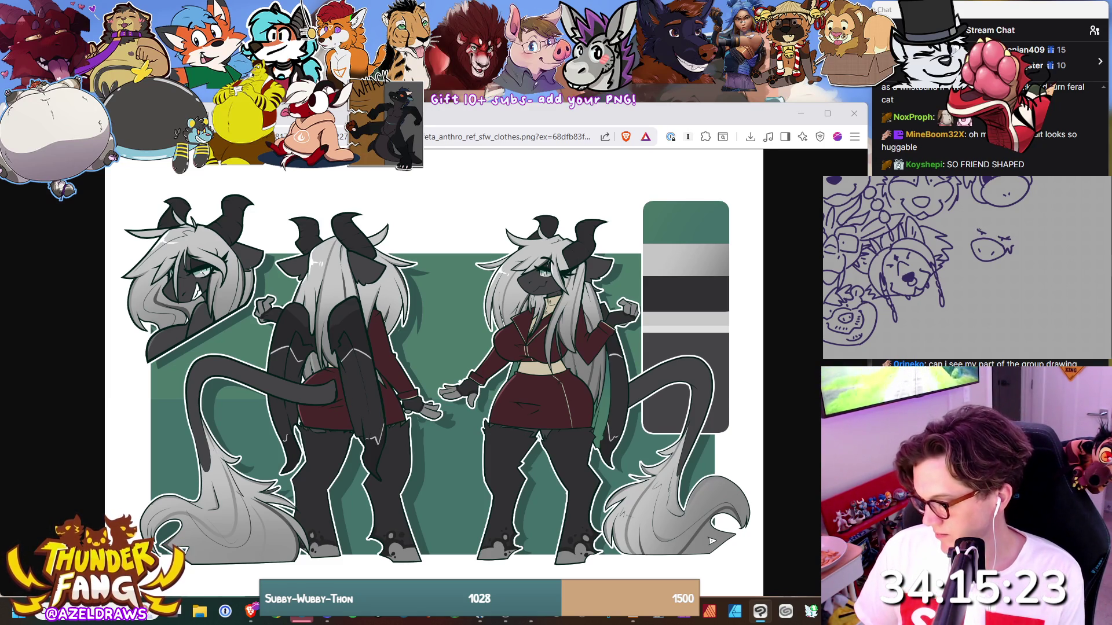
Sketch the horned character's head side and falling hair, undoing one stray mark.
mouse_move(996, 224)
mouse_down()
mouse_move(983, 235)
mouse_move(981, 210)
mouse_move(958, 219)
mouse_move(958, 278)
mouse_up()
drag(976, 227, 956, 278)
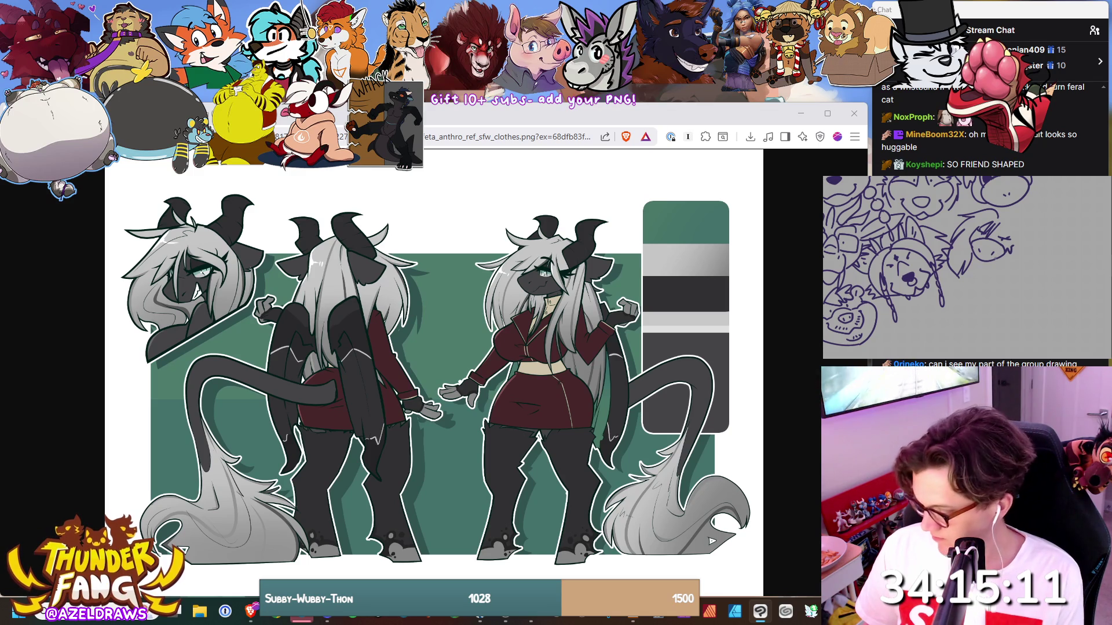
drag(1000, 257, 1011, 261)
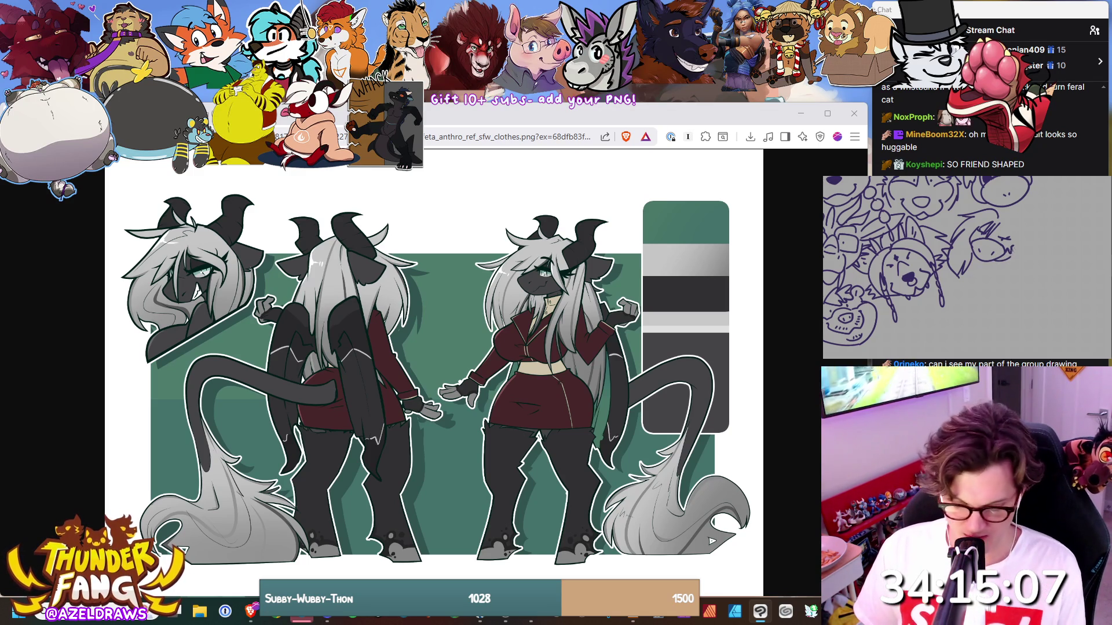
key(ctrl+z)
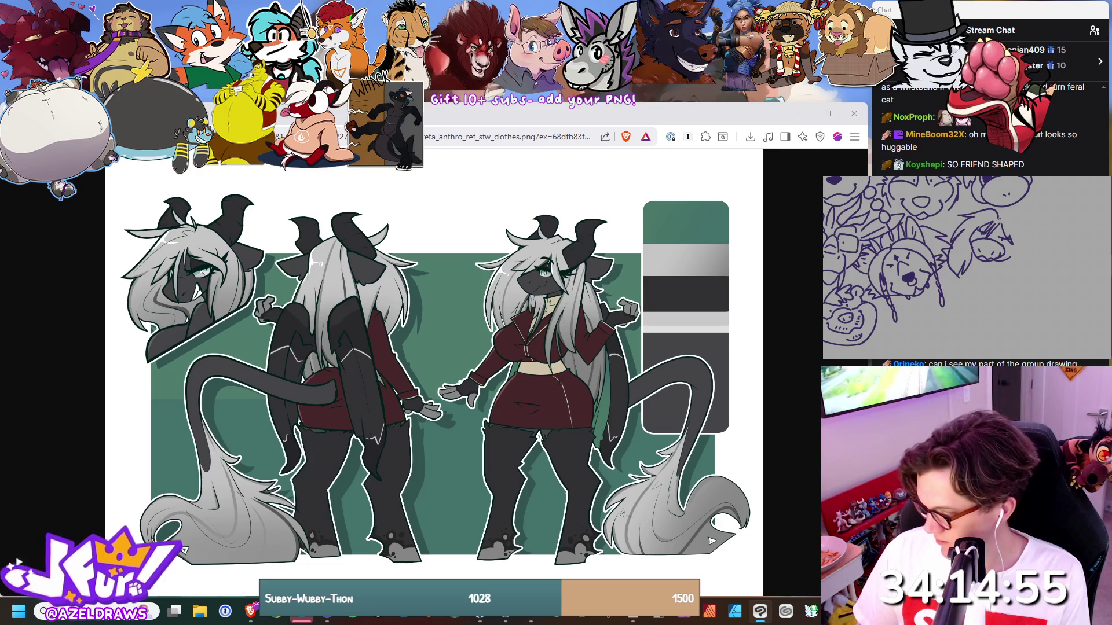
Add a horn curving up and face details, then return to the feral taffeta_ref.jpg sheet.
mouse_move(1010, 234)
mouse_down()
mouse_move(1045, 200)
mouse_move(1013, 223)
mouse_move(1015, 211)
mouse_move(1041, 197)
mouse_up()
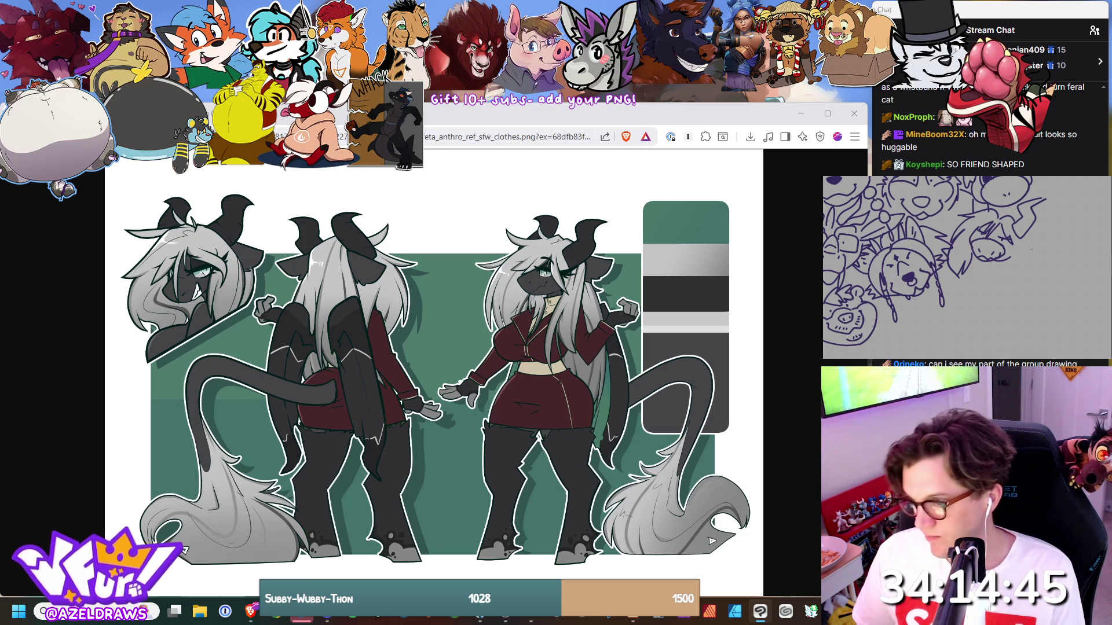
drag(1025, 237, 1005, 272)
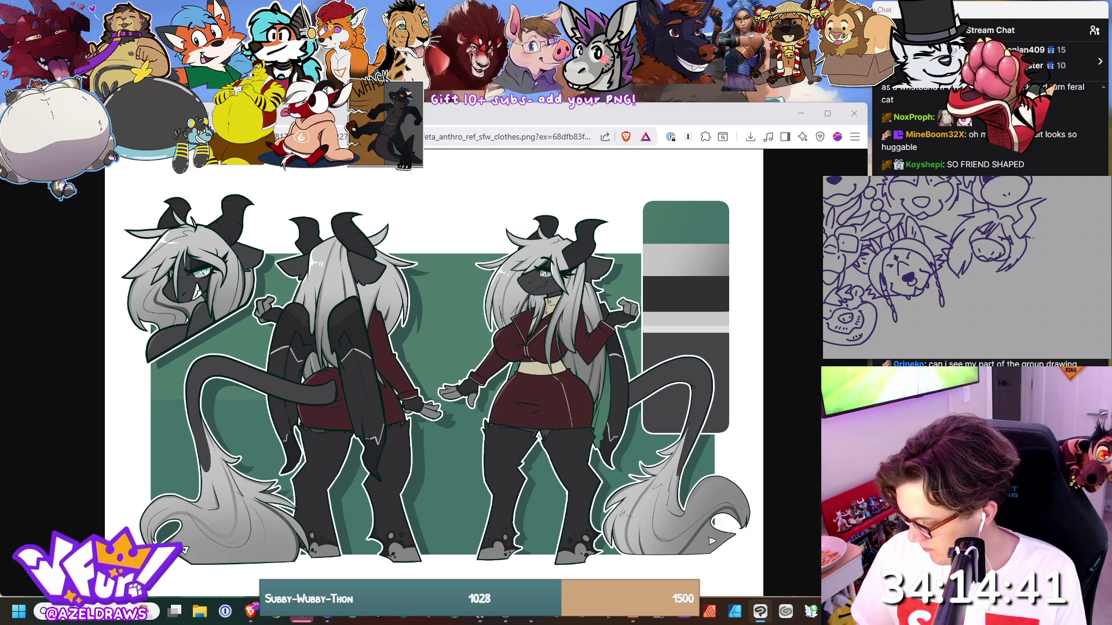
drag(1038, 237, 1024, 249)
drag(965, 211, 953, 225)
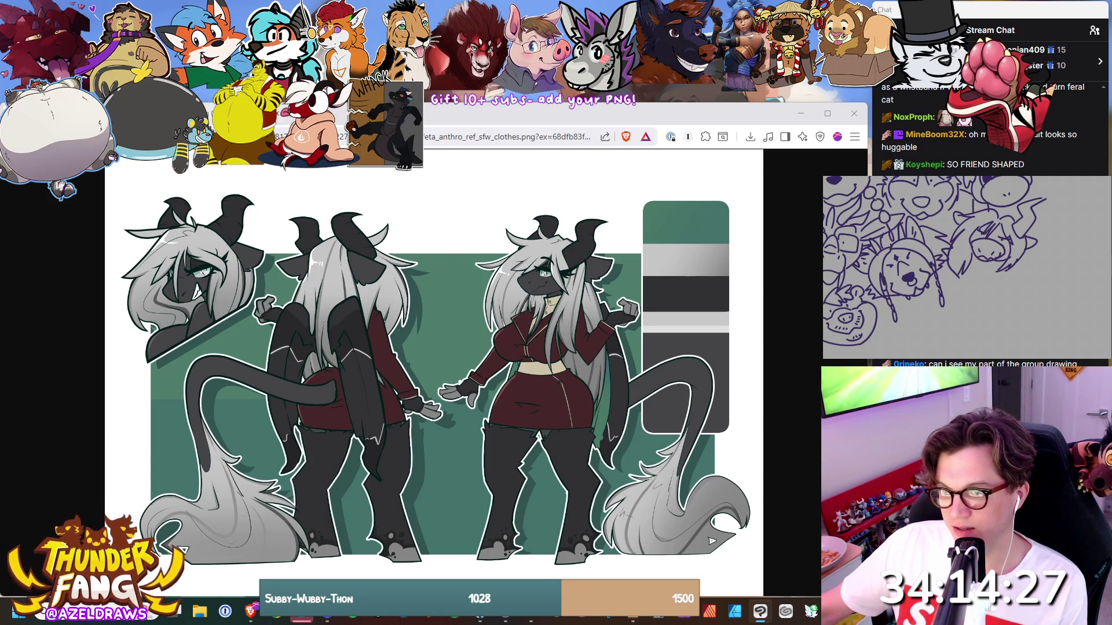
click(249, 113)
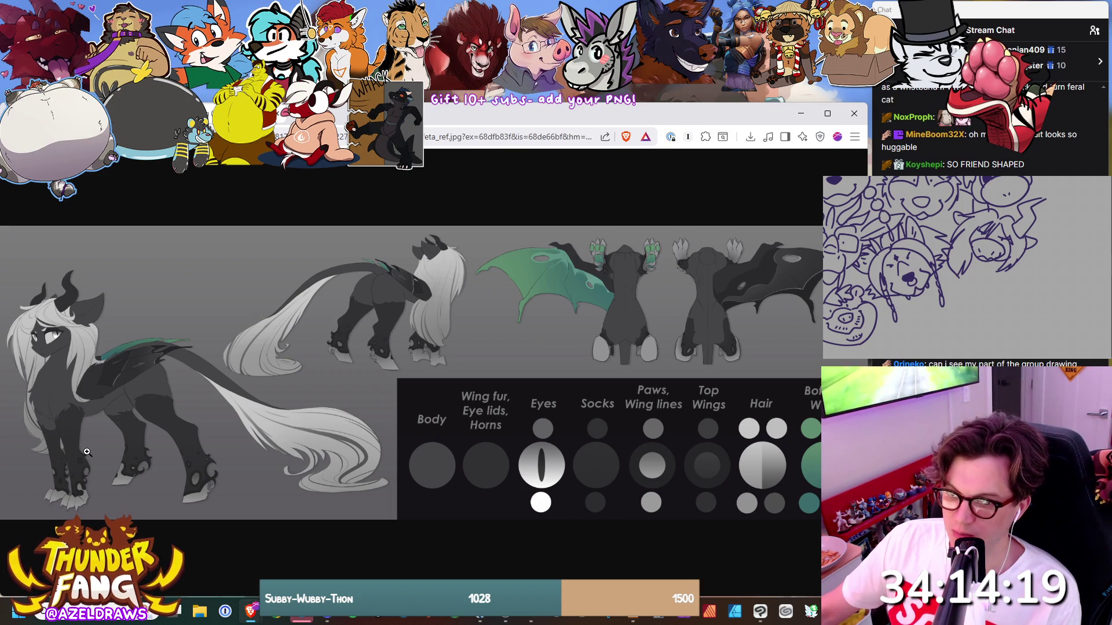
click(210, 121)
Flip through the open references to reach the Refsheet_v02_small_file.jpg Lo the Werewolf sheet.
click(272, 120)
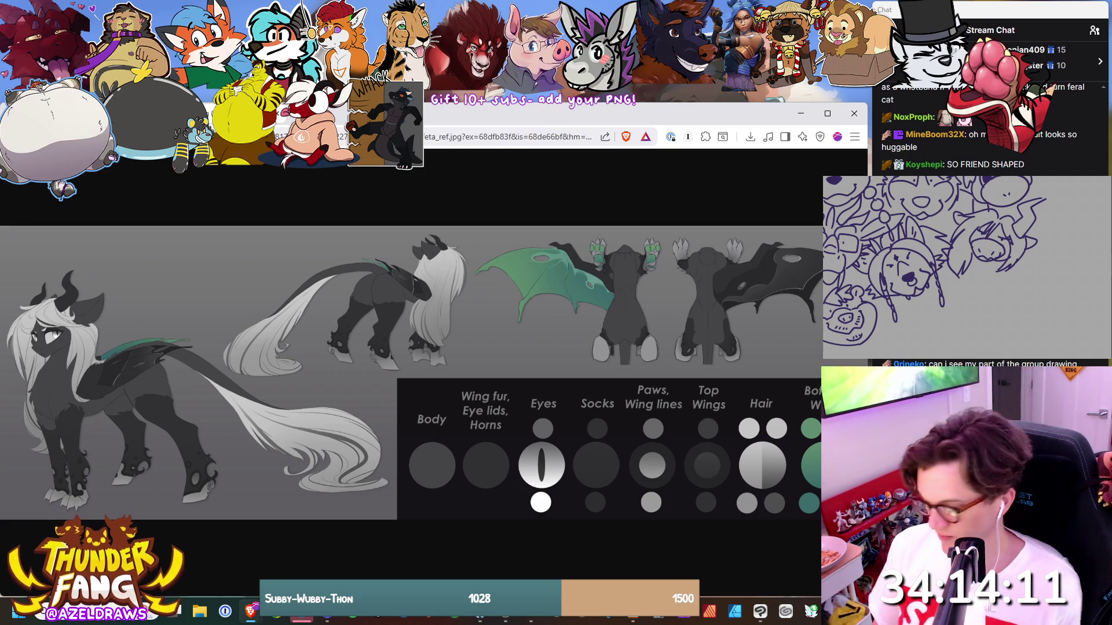
key(alt+Tab)
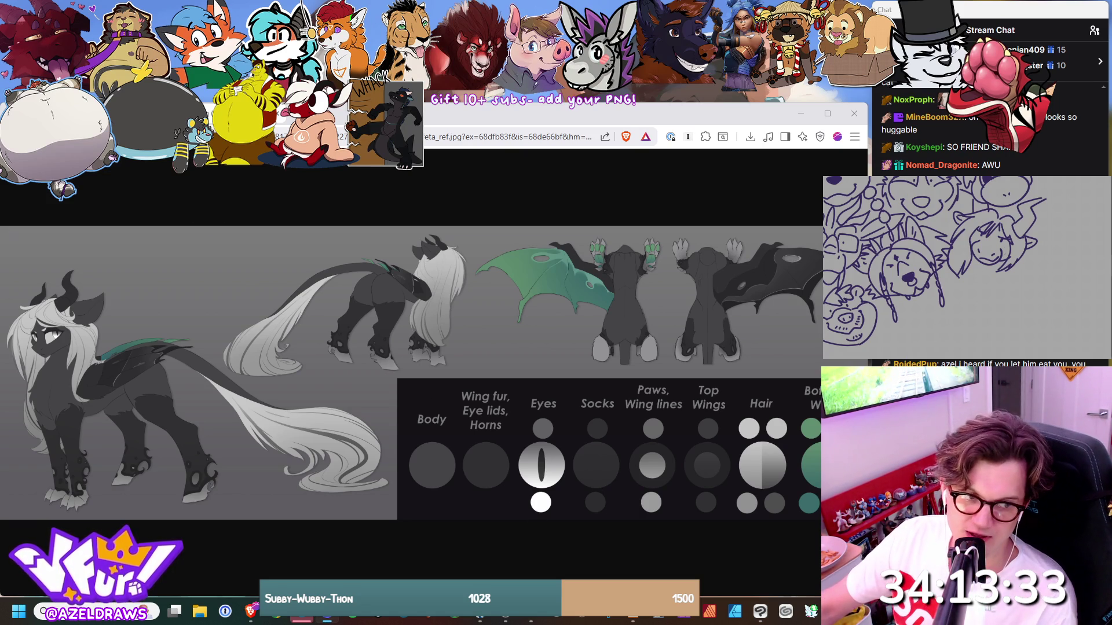
key(ctrl+w)
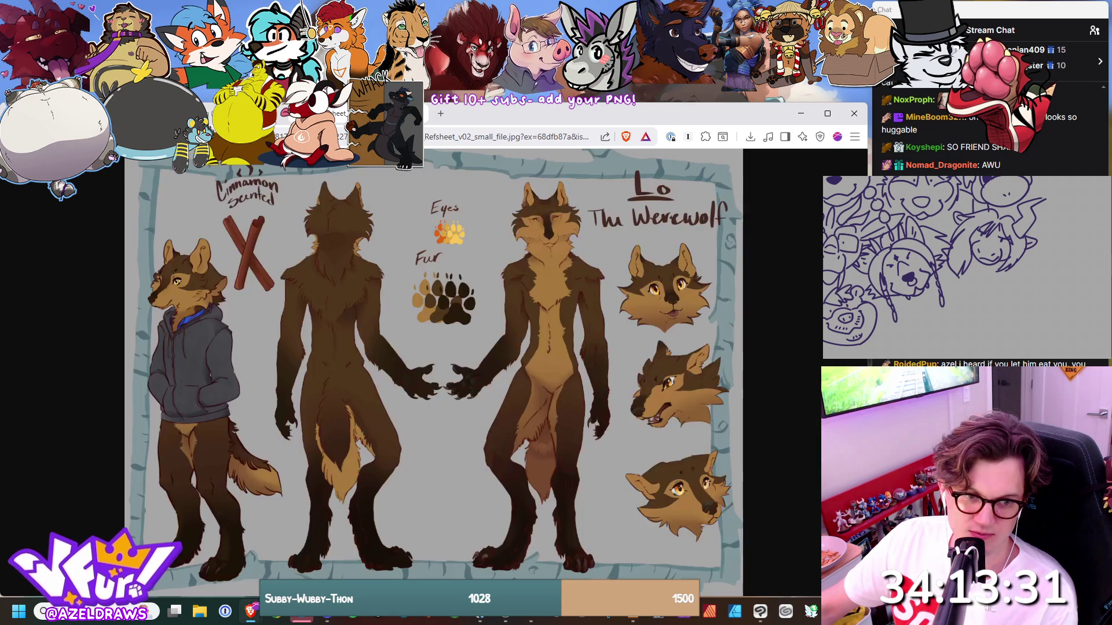
Close two old reference tabs and return to the Lo the Werewolf sheet.
key(ctrl+w)
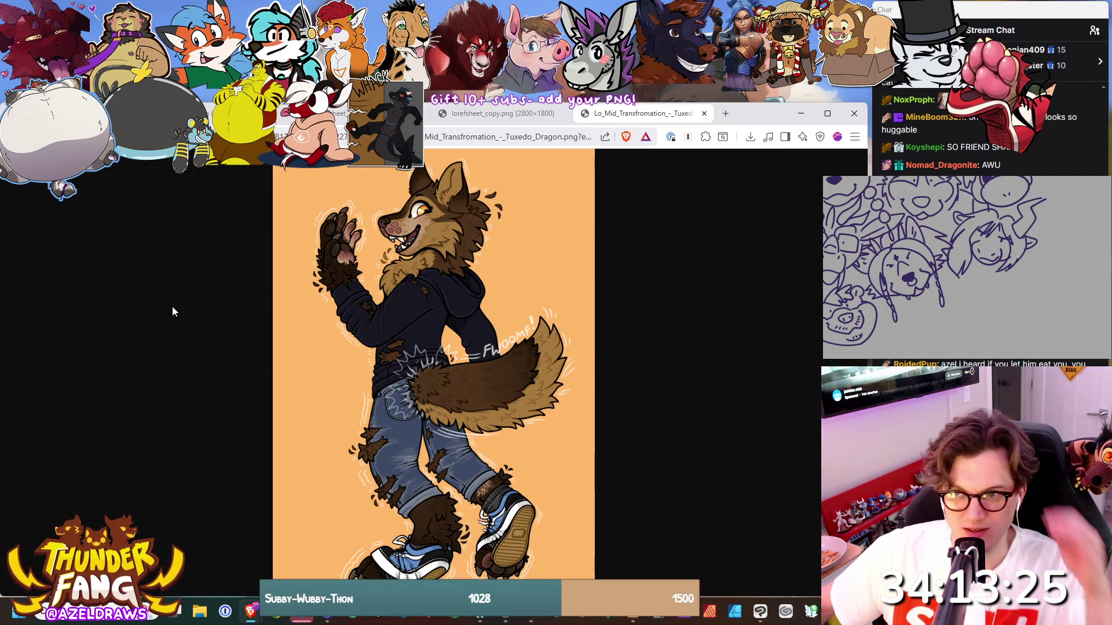
click(418, 113)
click(418, 113)
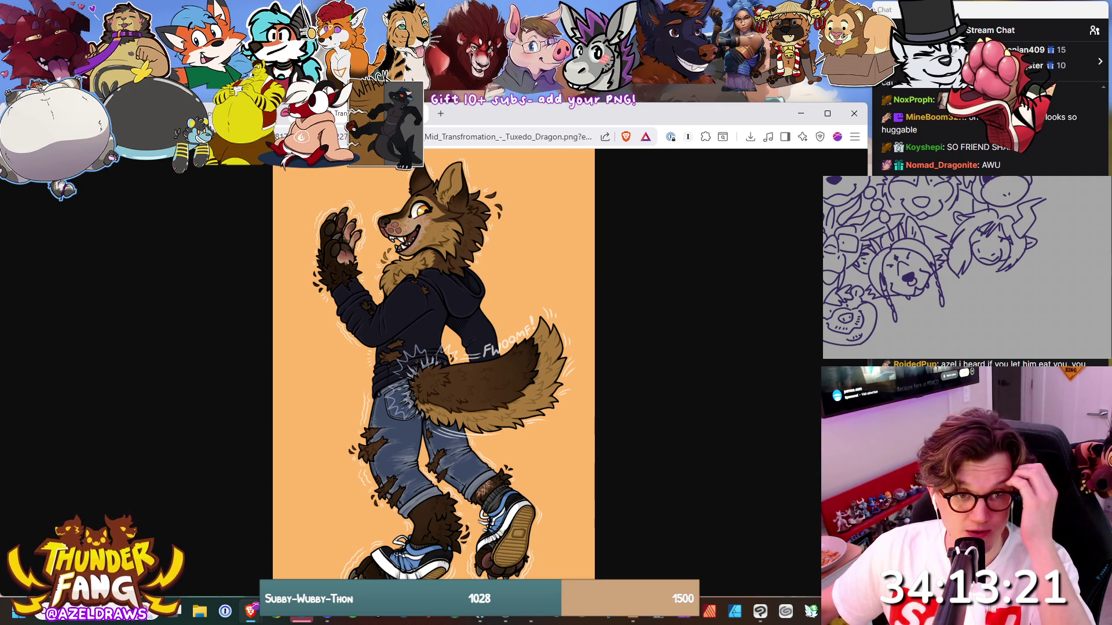
key(alt+Tab)
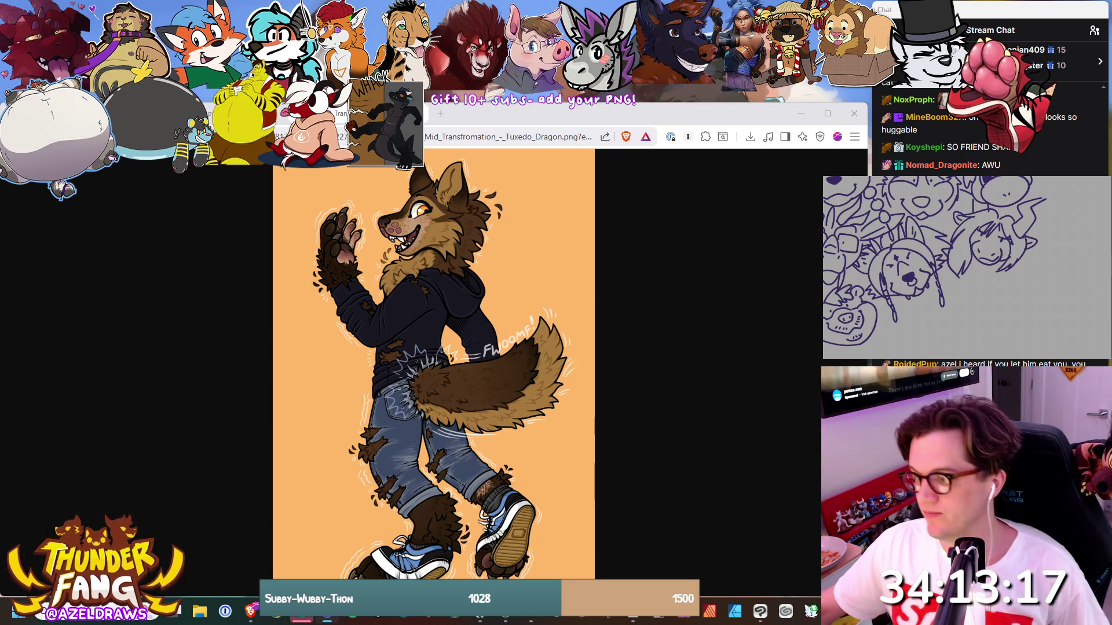
key(alt+Tab)
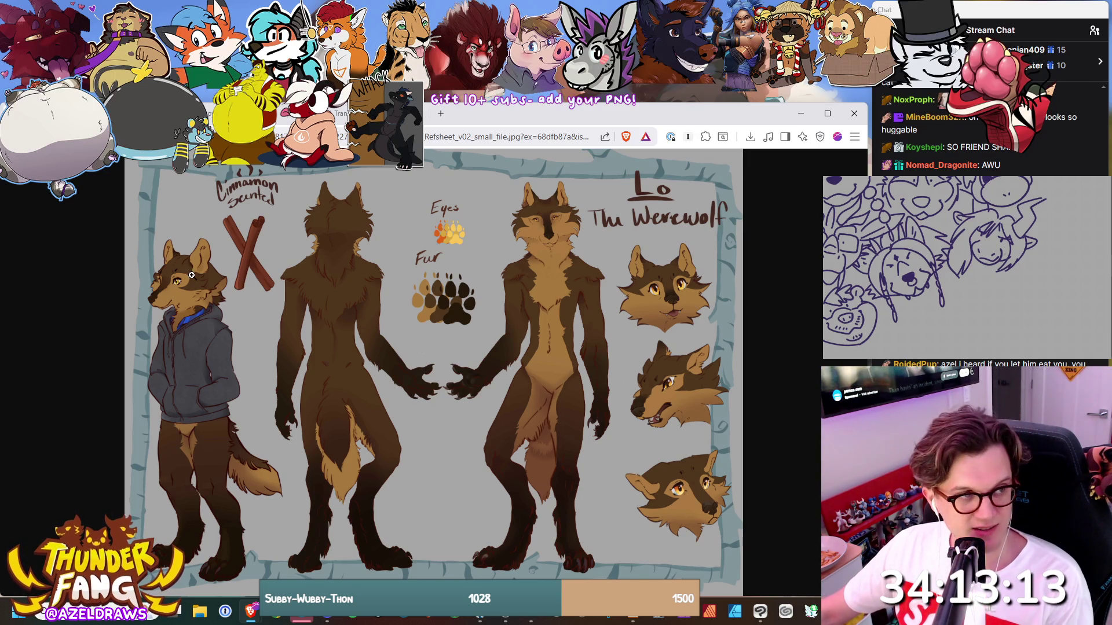
Zoom in on the left wolf's head, fit the sheet back, then zoom on the middle head.
click(186, 382)
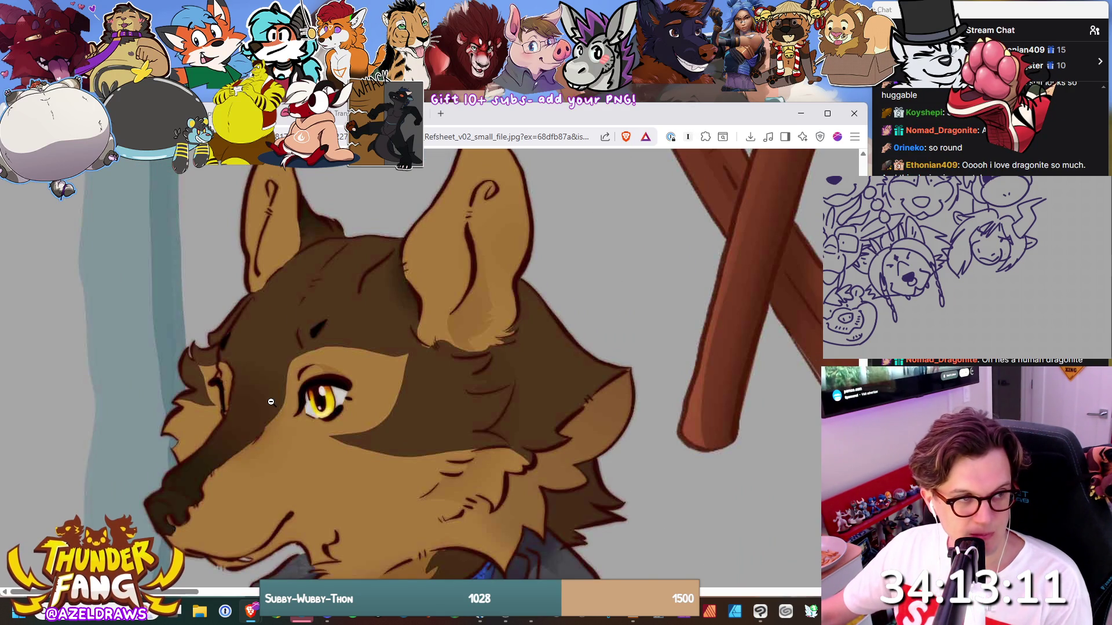
scroll(275, 417, down, 1)
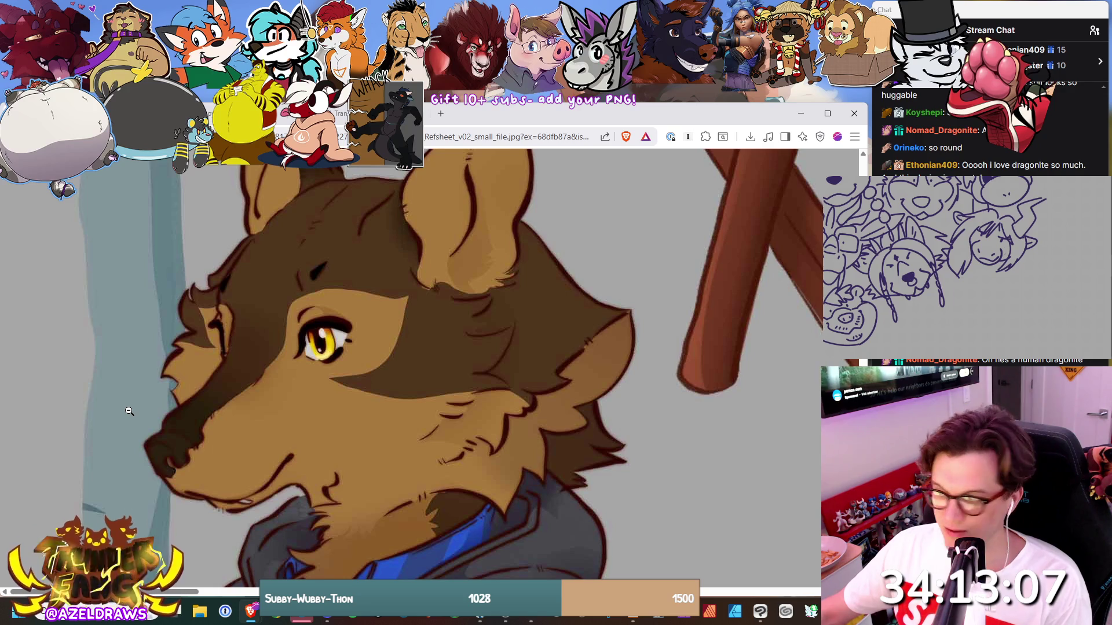
click(309, 254)
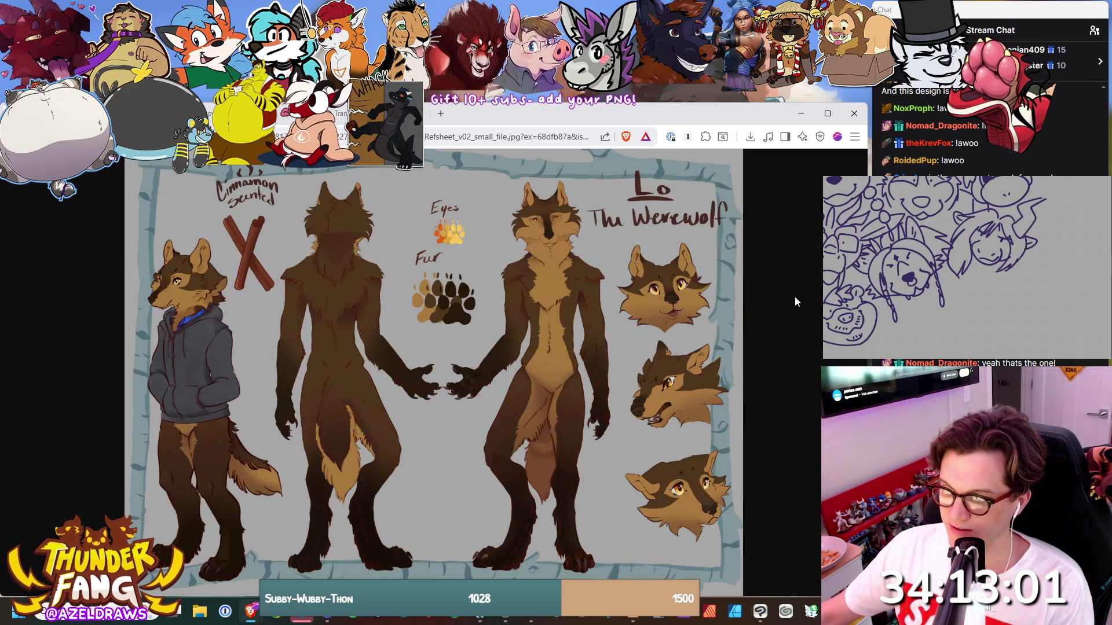
click(689, 392)
Fit Lo's sheet in view, then view the werewolf/pup/wolf sheet and the mid-transformation picture.
click(456, 399)
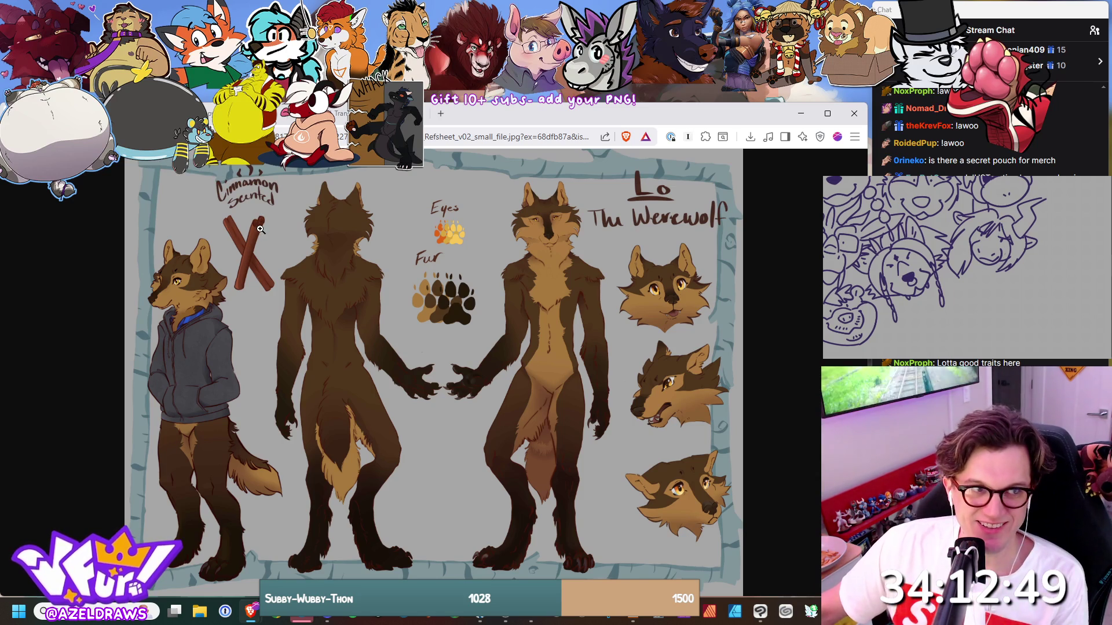
key(ctrl+Tab)
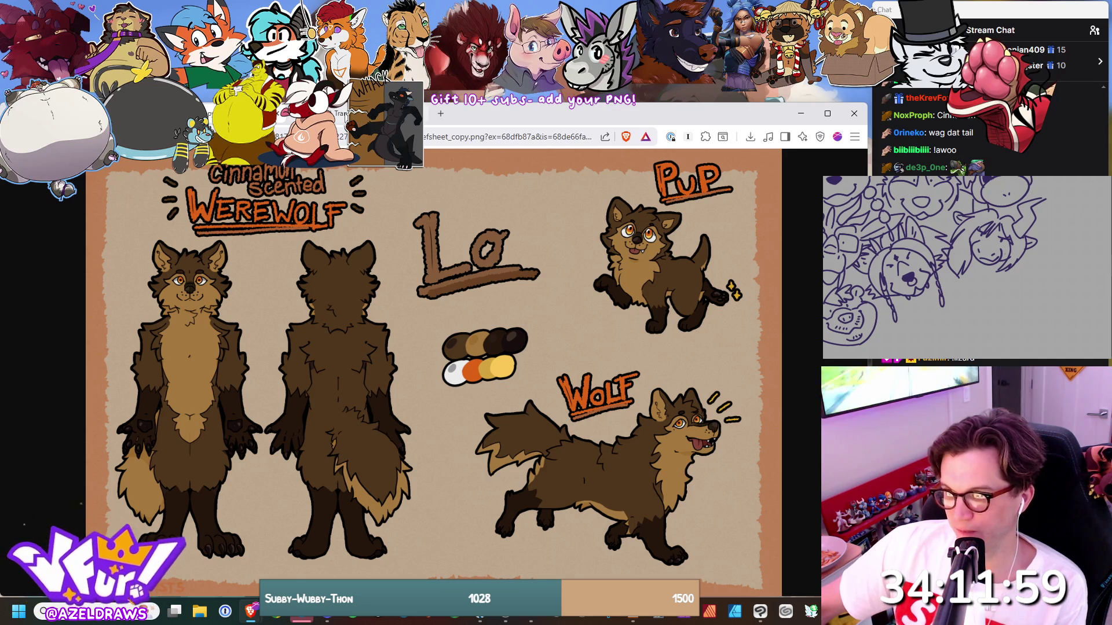
click(346, 116)
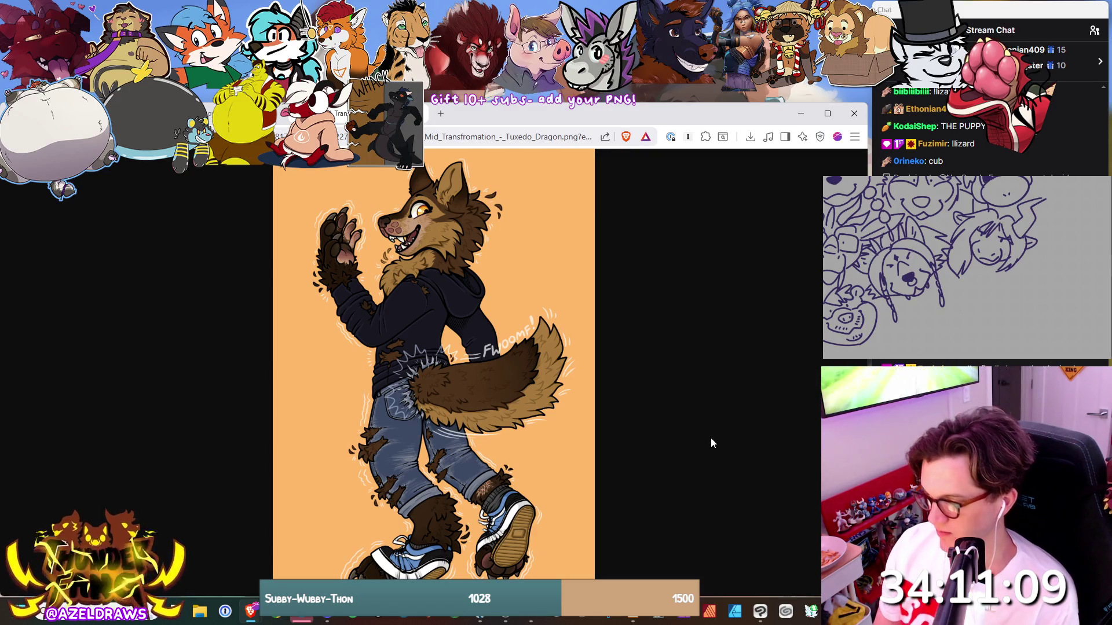
Compare Lo's two reference sheets, ending on Refsheet_v02_small_file.jpg, then return to the drawing canvas.
key(ctrl+Tab)
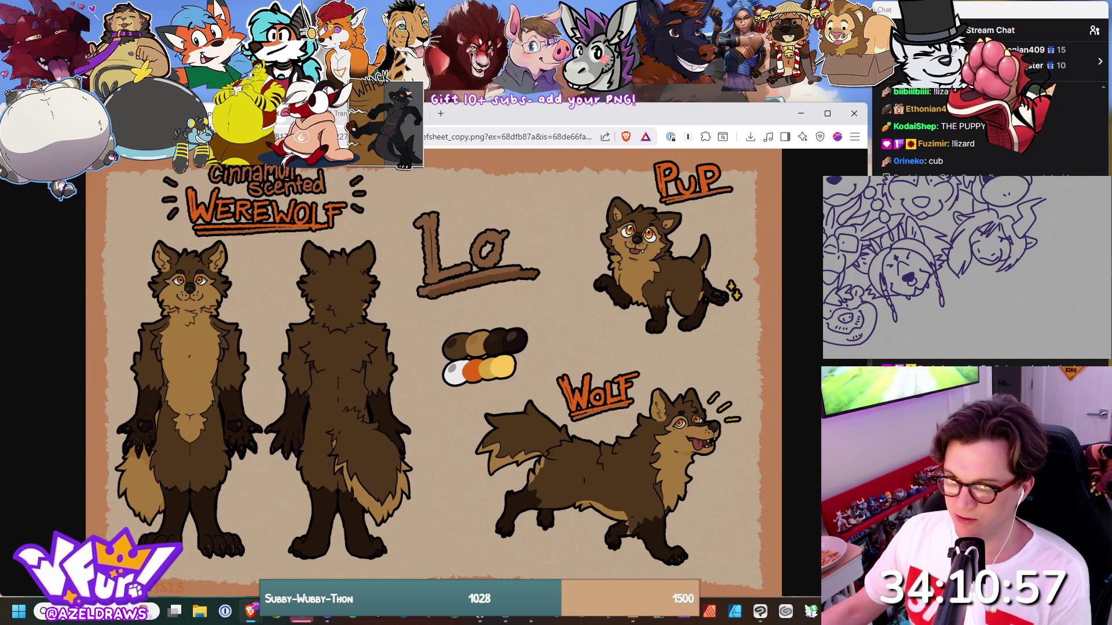
click(307, 113)
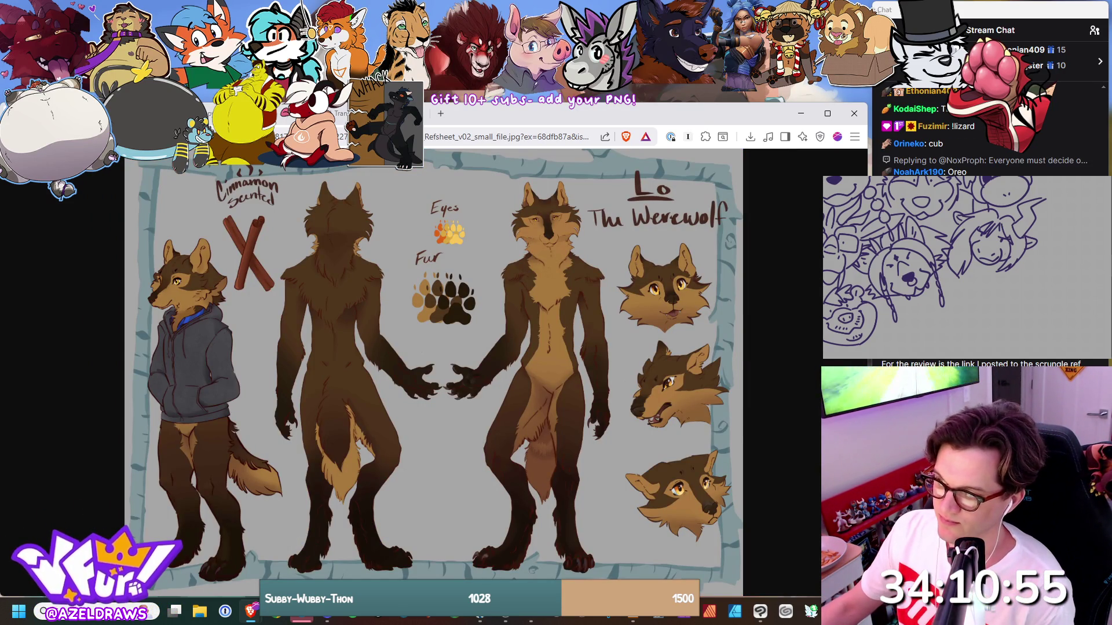
key(ctrl+Tab)
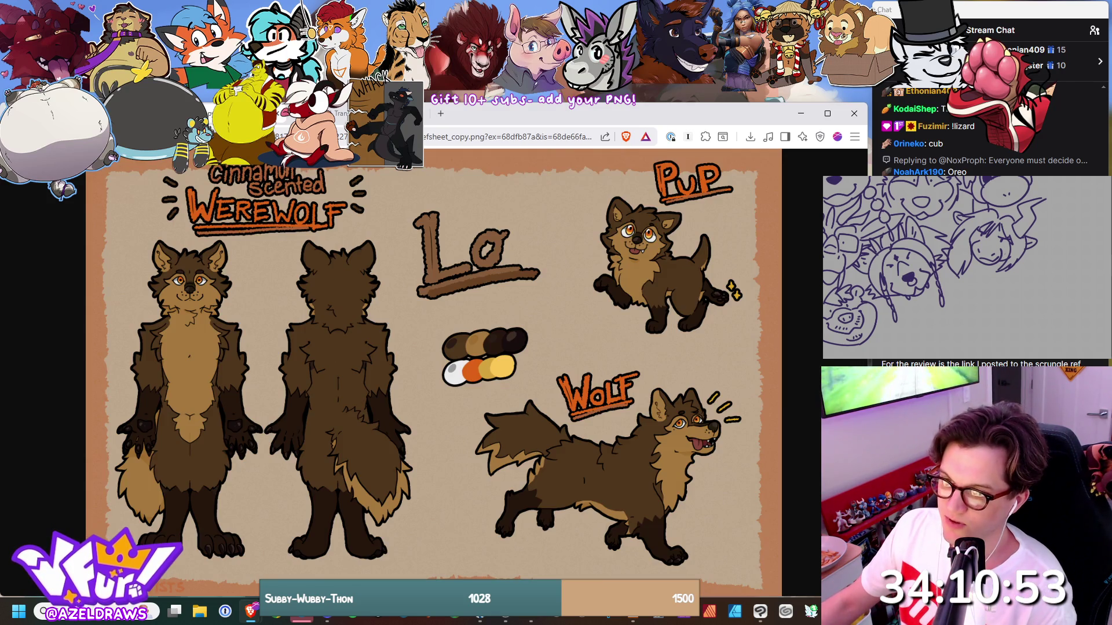
key(ctrl+shift+Tab)
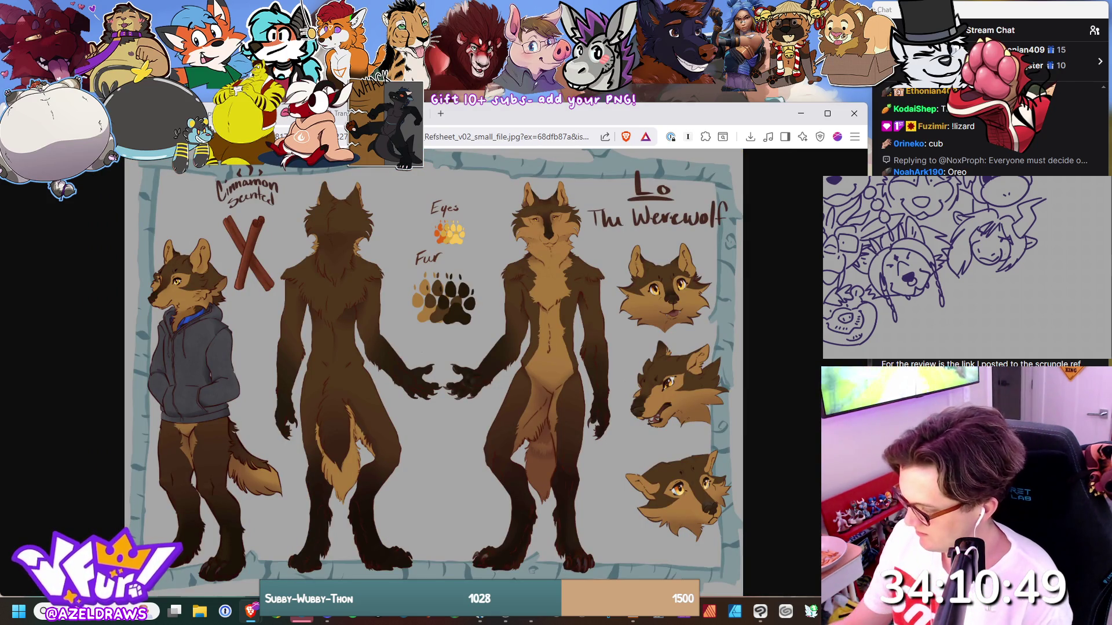
key(alt+Tab)
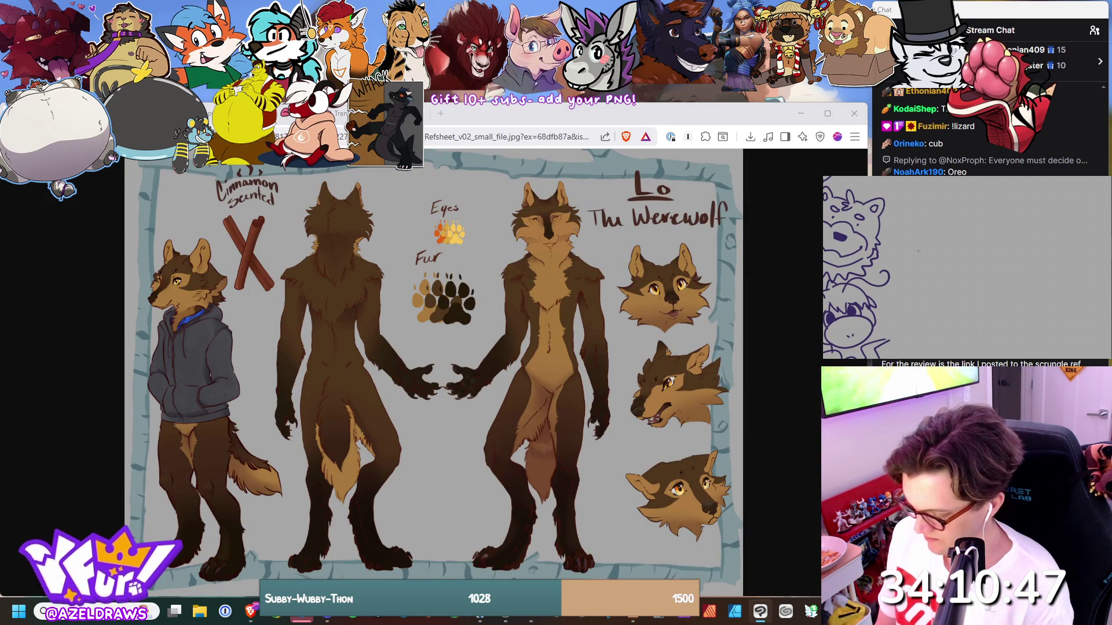
Draw the first stroke of Lo's werewolf head beside the other heads, then undo the ear strokes.
drag(914, 260, 921, 263)
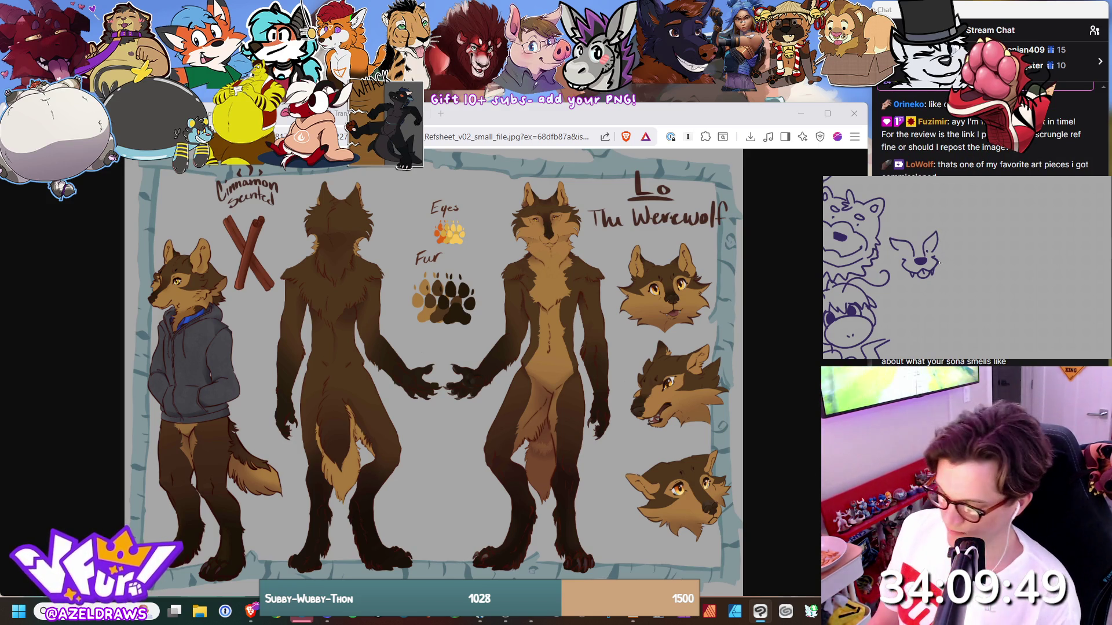
key(ctrl+z)
key(ctrl+z)
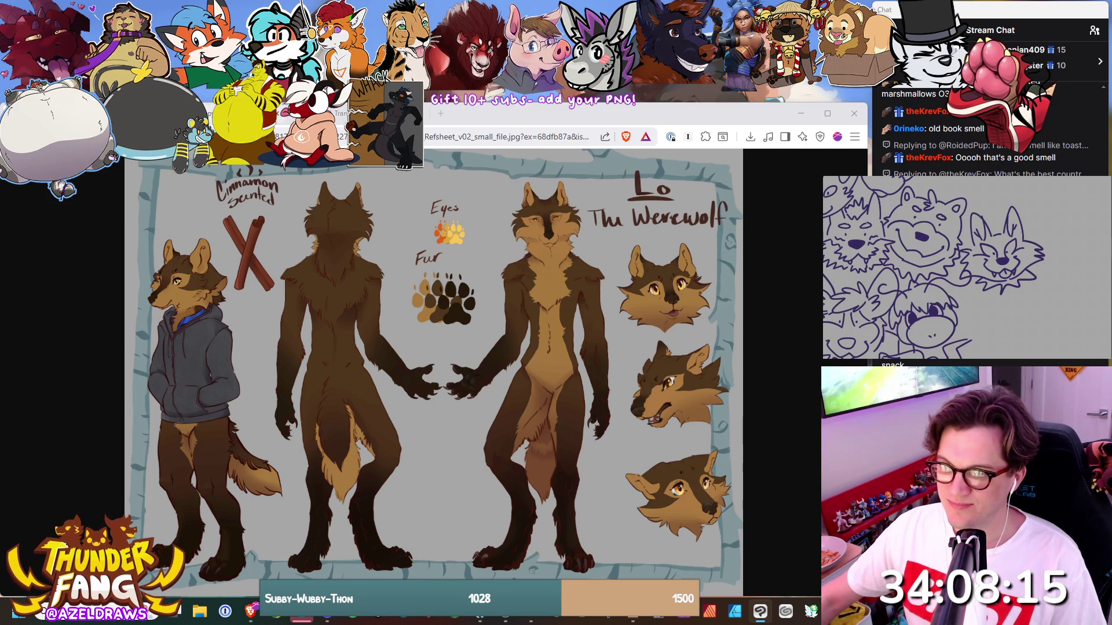
View Lo's pup-and-wolf sheet, then move on to the Sketch2622.png fox image.
key(ctrl+Tab)
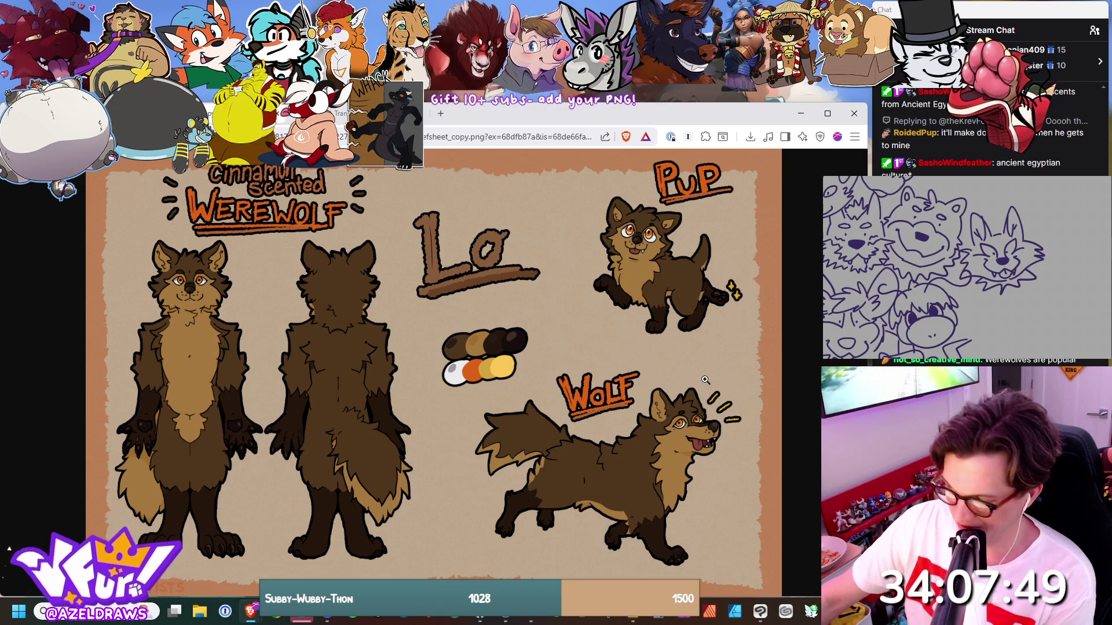
key(ctrl+w)
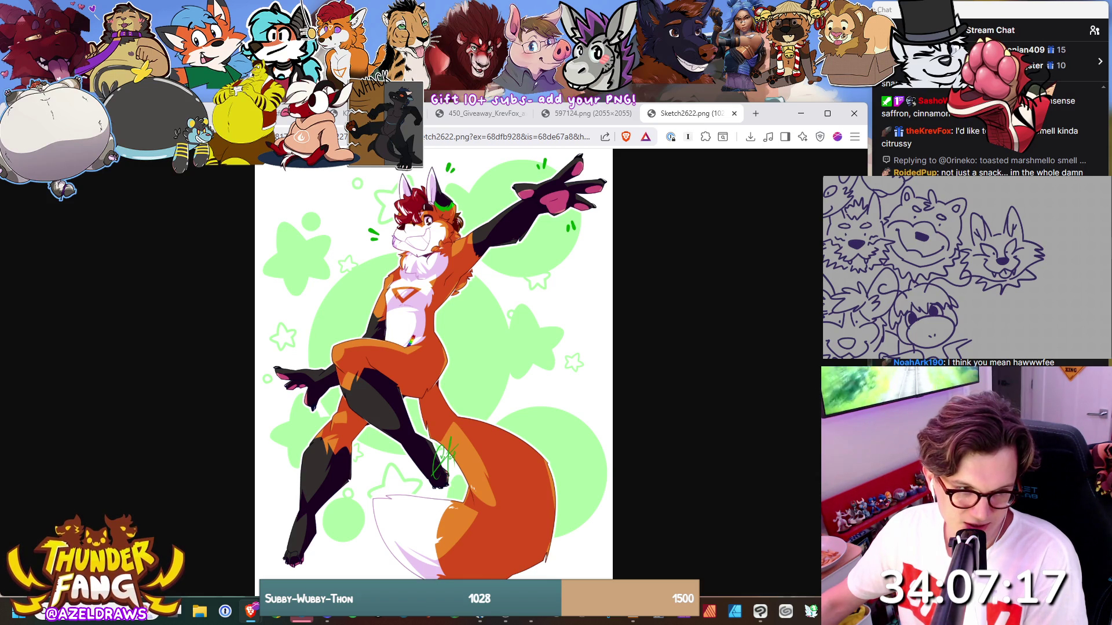
Return from the Sketch2622.png fox reference to the drawing canvas.
key(alt+Tab)
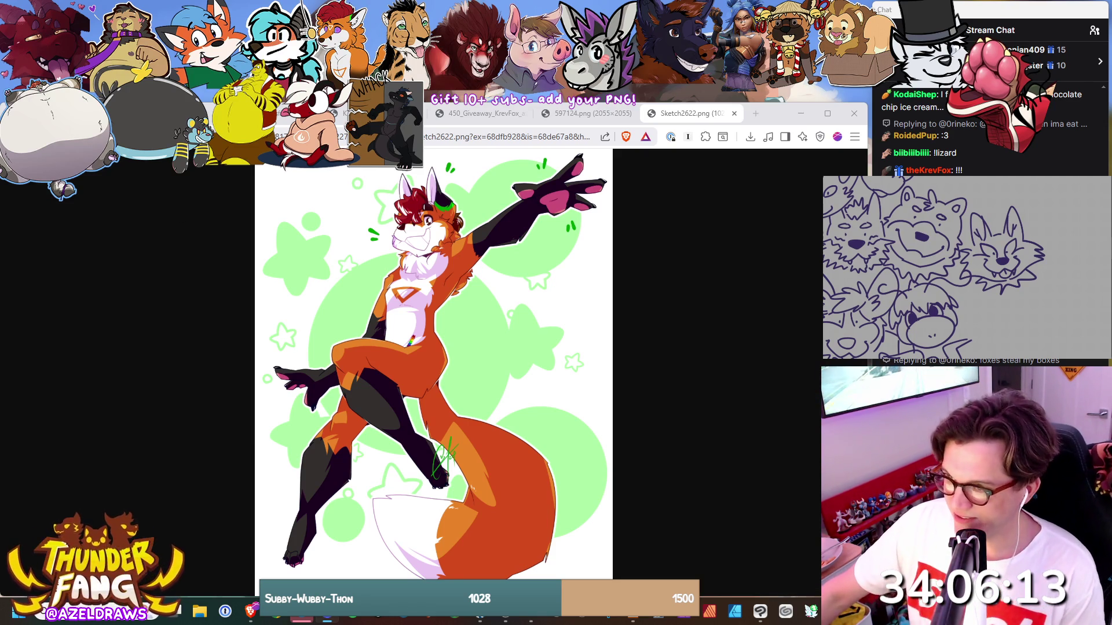
Close the 450_Giveaway_KrevFox and 597124.png tabs, then switch to the tab left of Sketch2622.png.
click(629, 114)
click(524, 113)
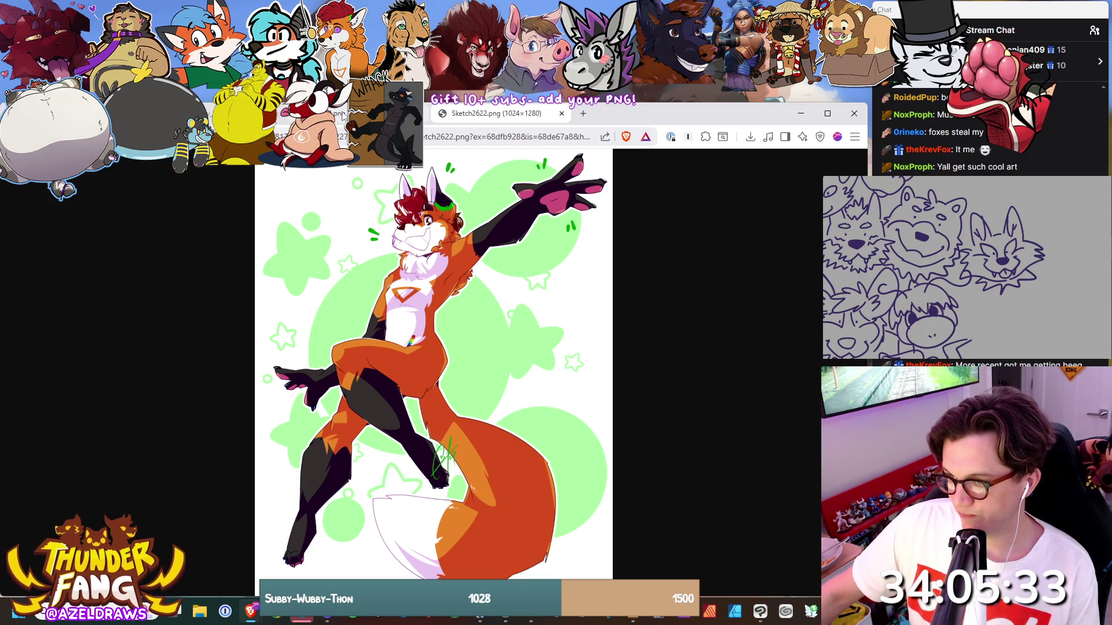
click(343, 115)
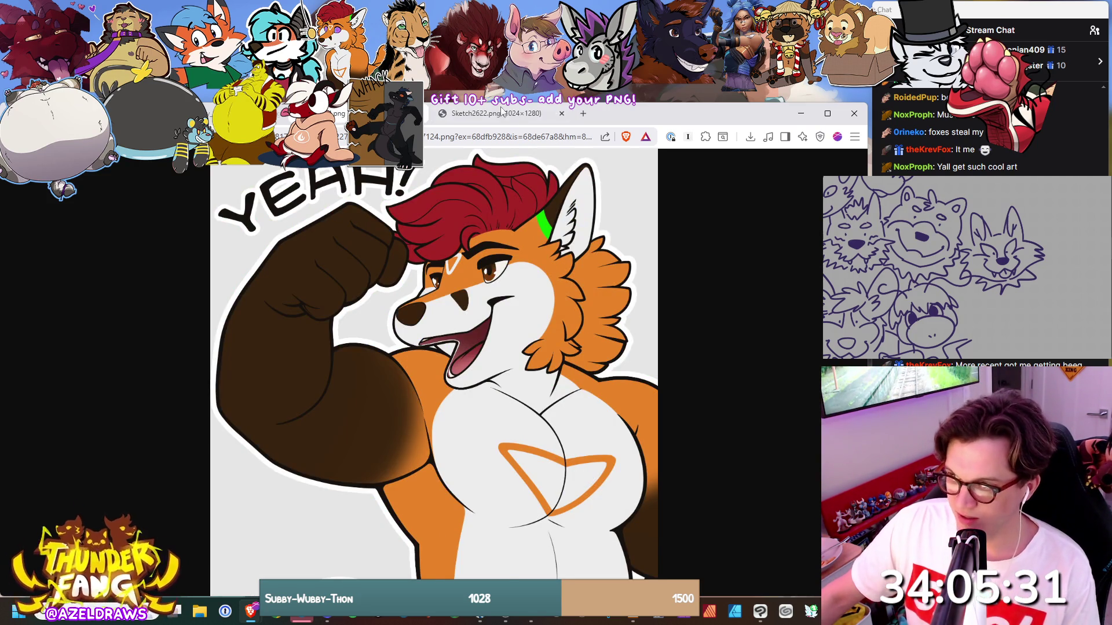
Cycle through the giveaway fox, reference sheet and Sketch2622 tabs until the flexing 'YEAH!' fox shows.
click(498, 114)
click(340, 114)
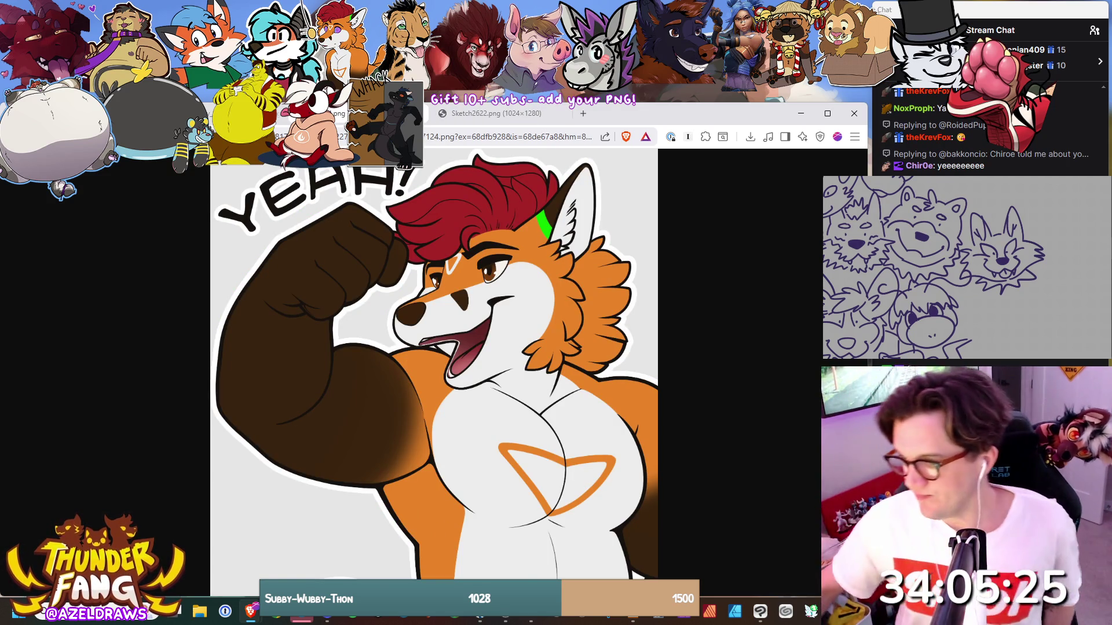
key(ctrl+shift+Tab)
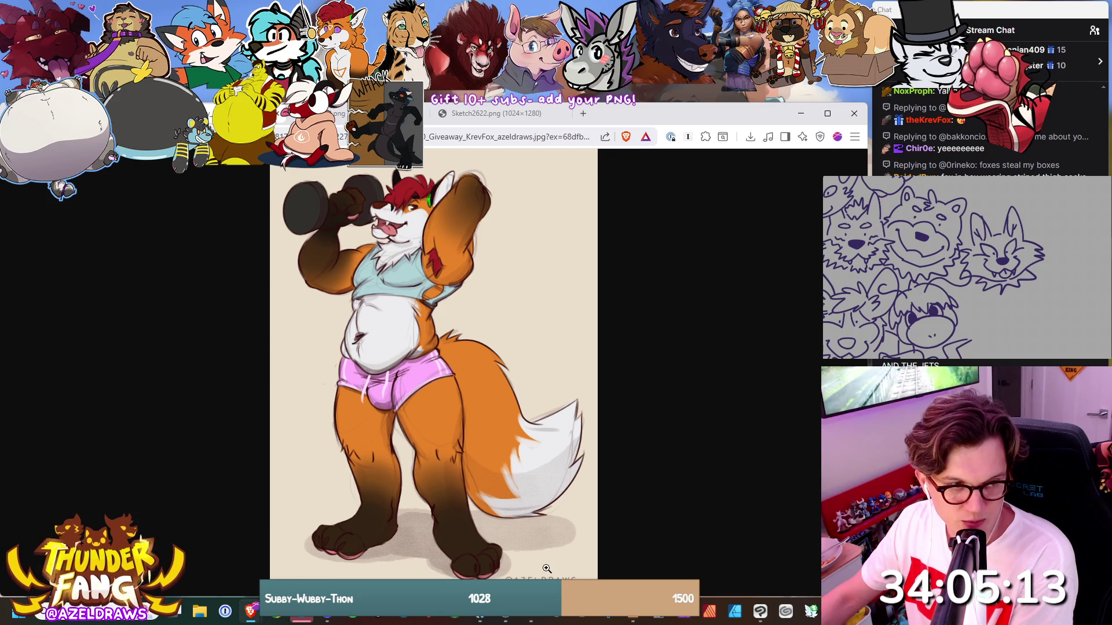
key(alt+Left)
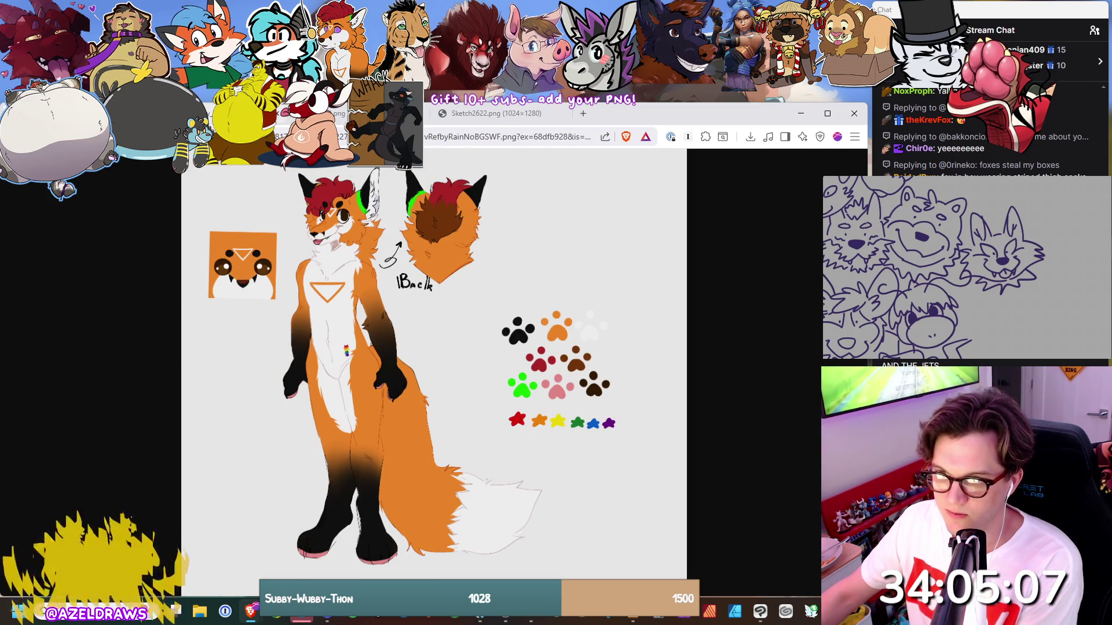
click(281, 134)
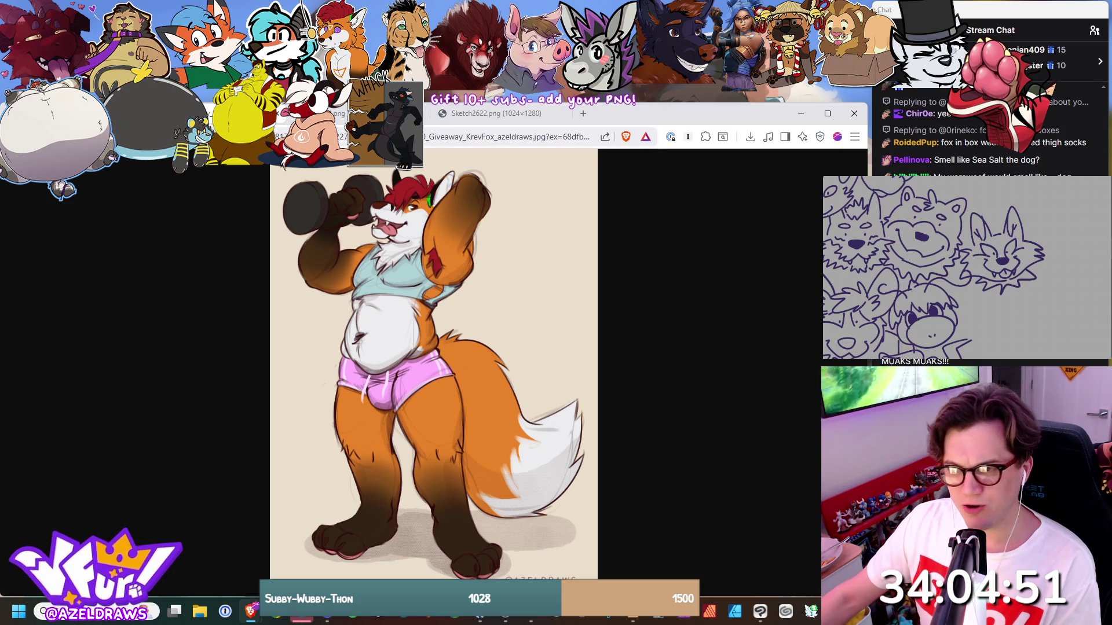
click(370, 113)
click(499, 116)
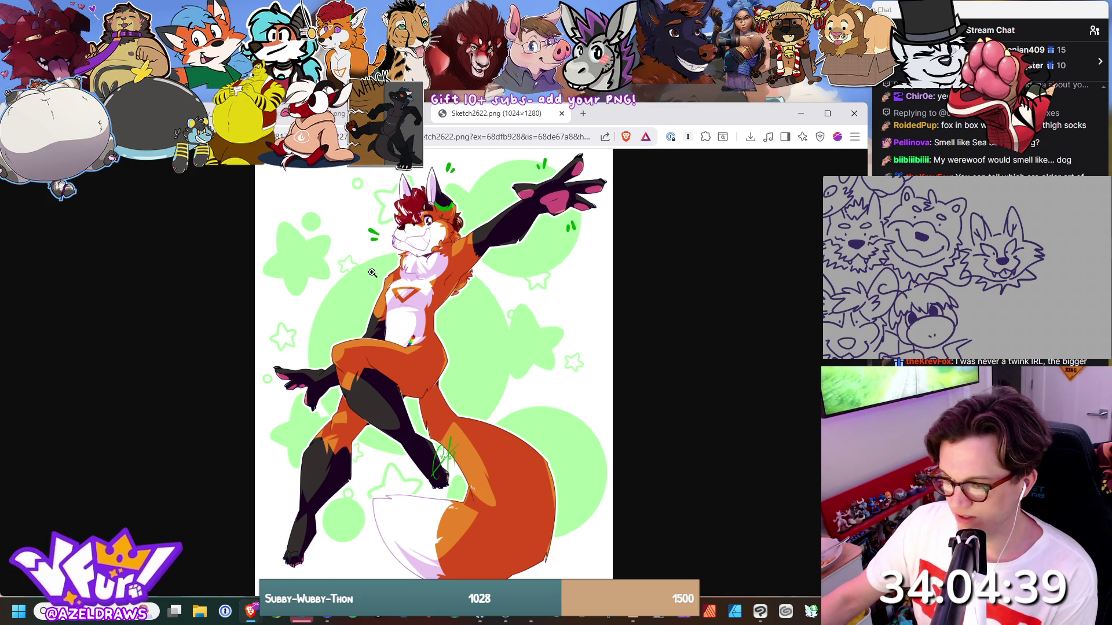
click(342, 118)
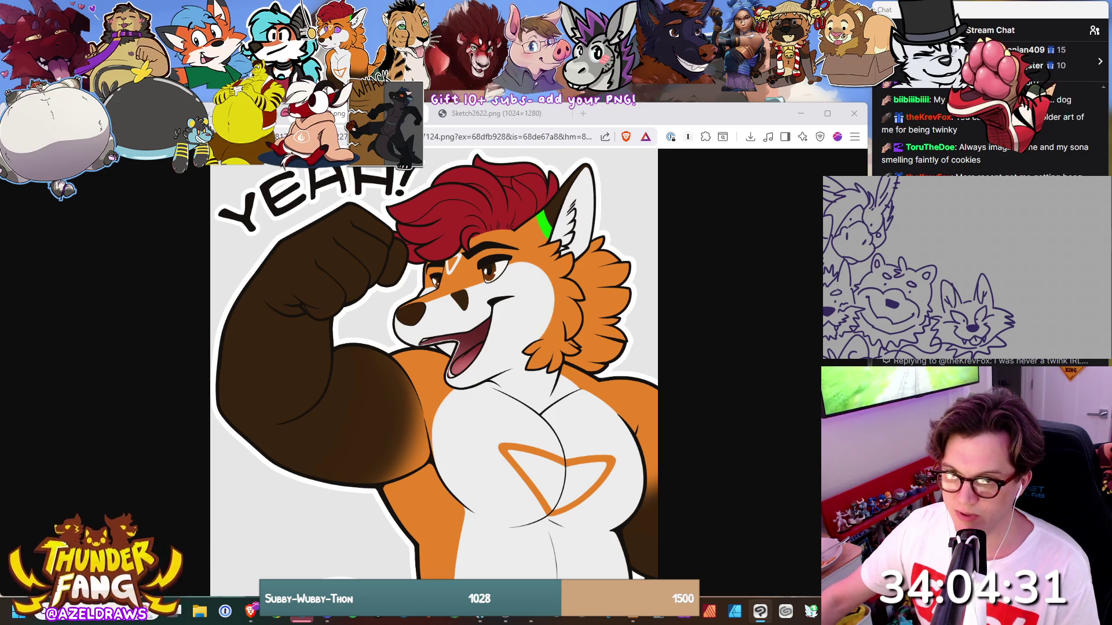
key(ctrl+Tab)
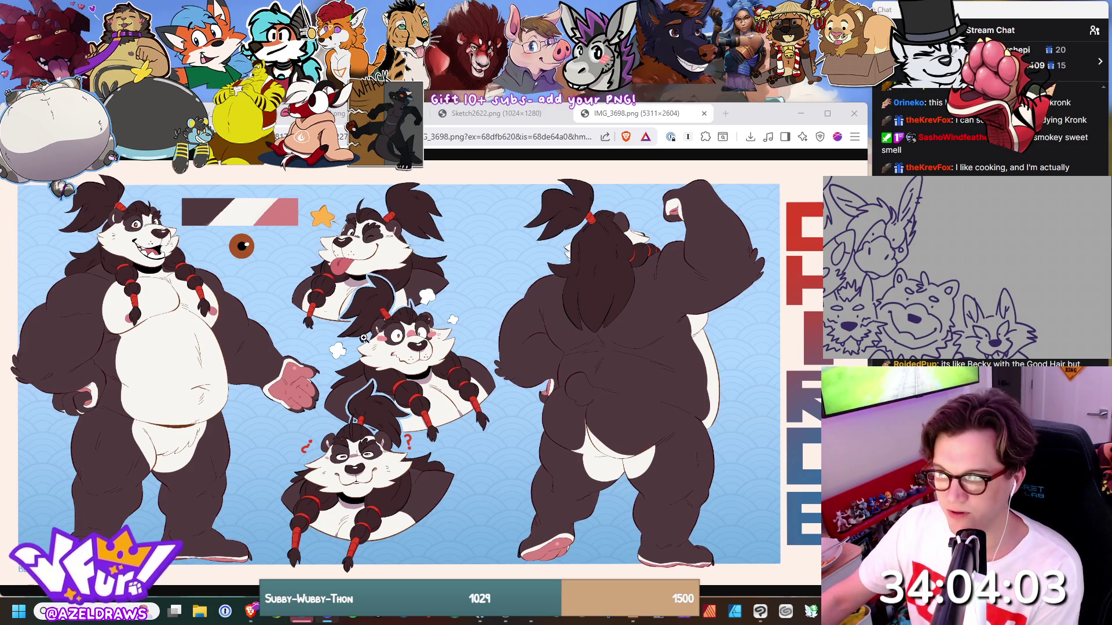
Close the IMG_3698.png panda tab, leave the fox reference sheet showing, and return to the drawing app.
middle_click(634, 114)
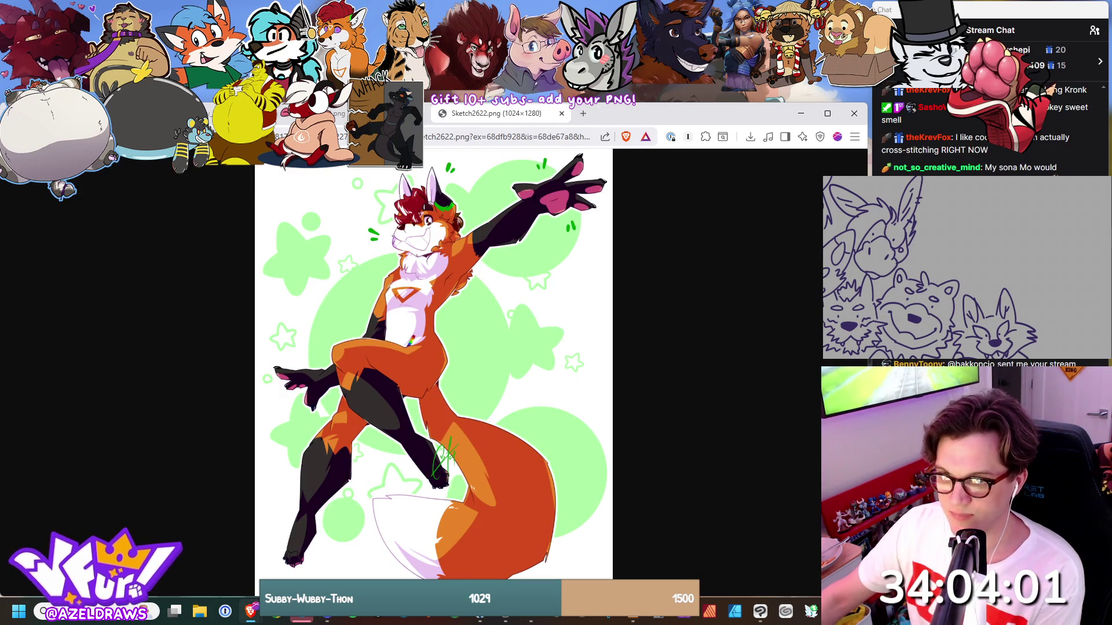
key(ctrl+shift+Tab)
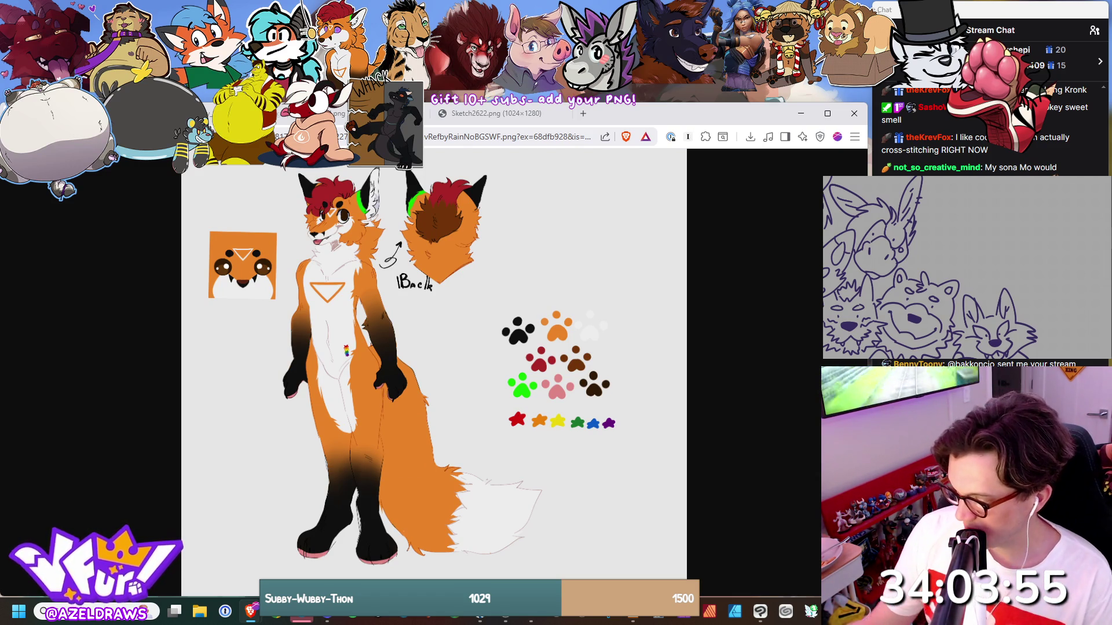
key(alt+Tab)
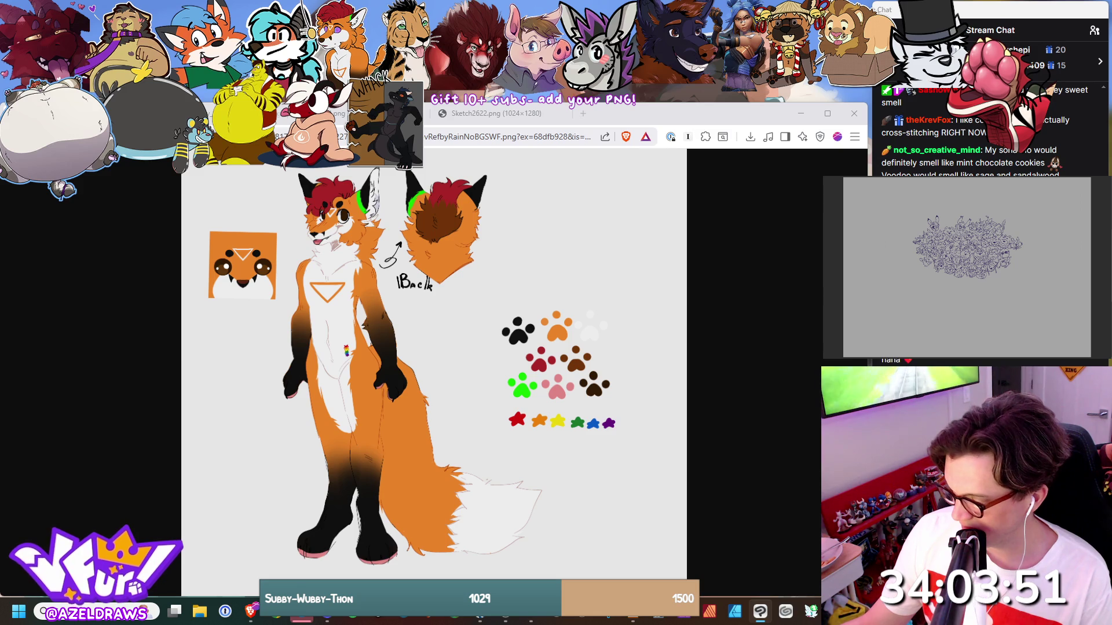
scroll(967, 267, up, 5)
scroll(967, 267, up, 5)
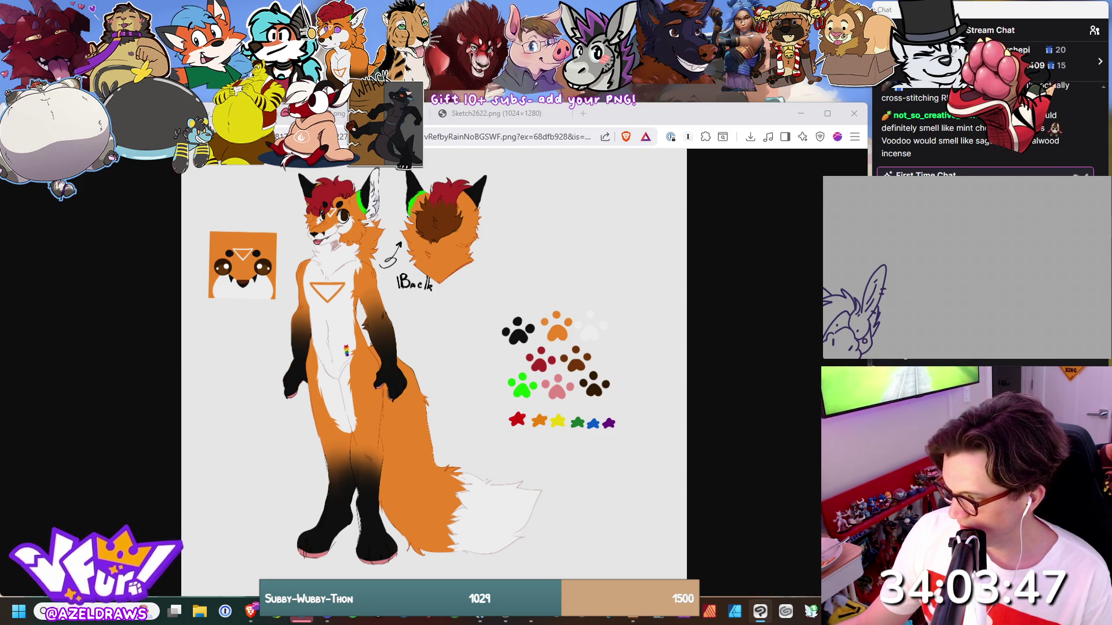
scroll(967, 267, down, 5)
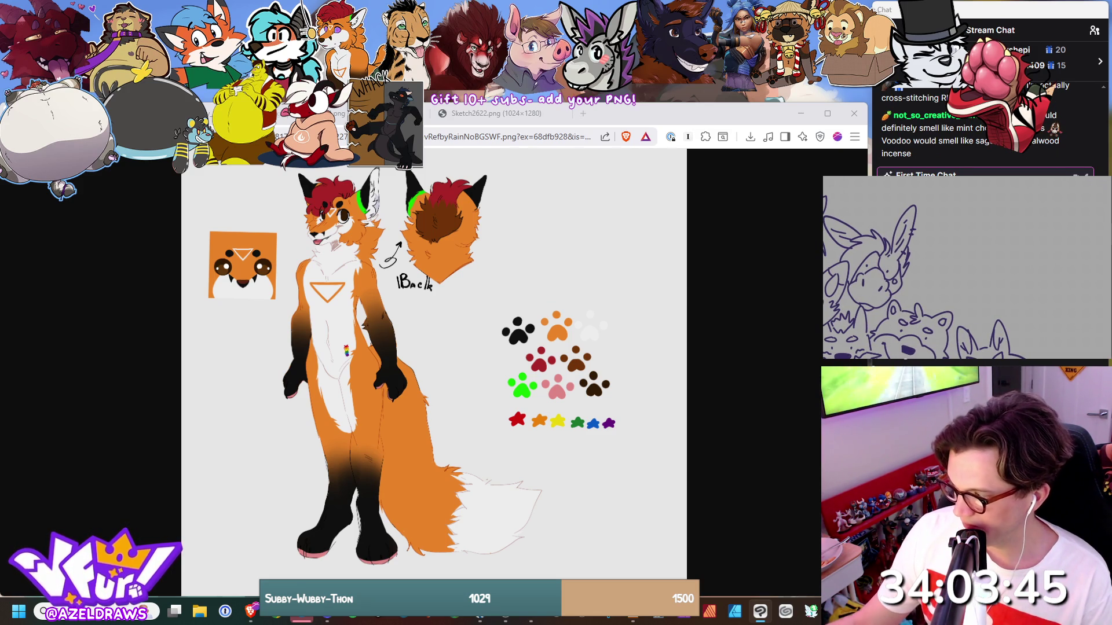
scroll(938, 268, up, 1)
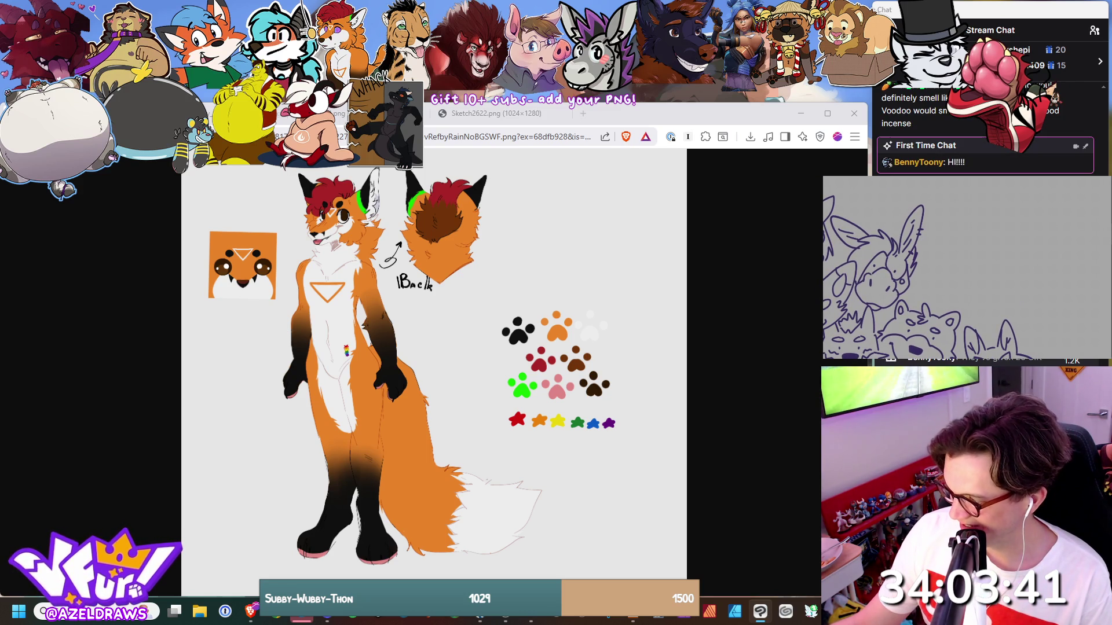
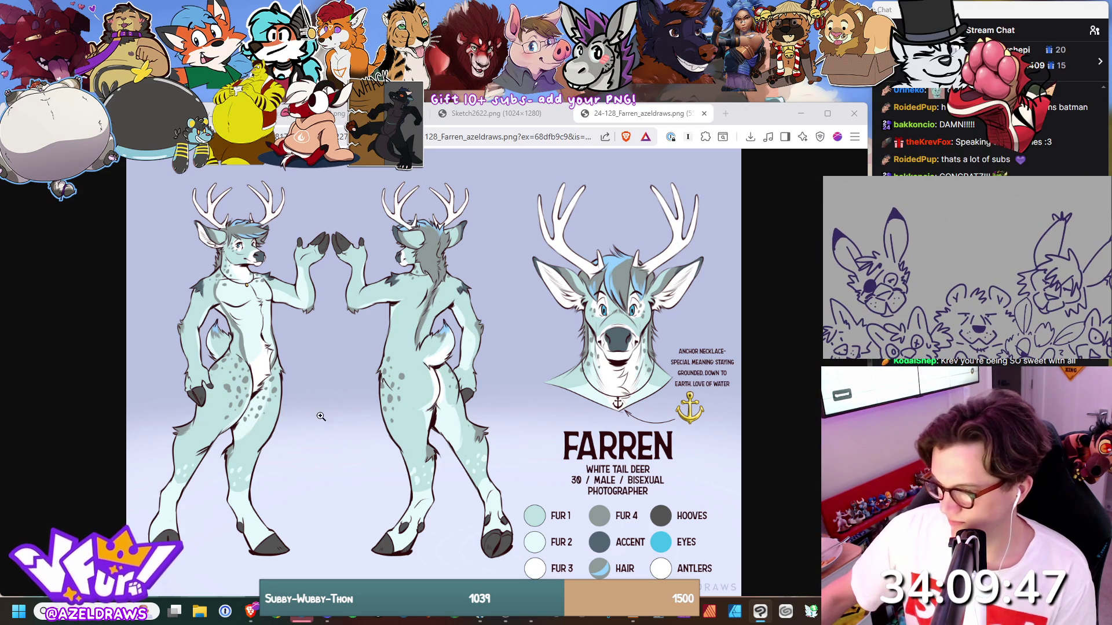
Zoom in on the deer's hip in the Farren sheet, then back out to the whole sheet.
click(423, 393)
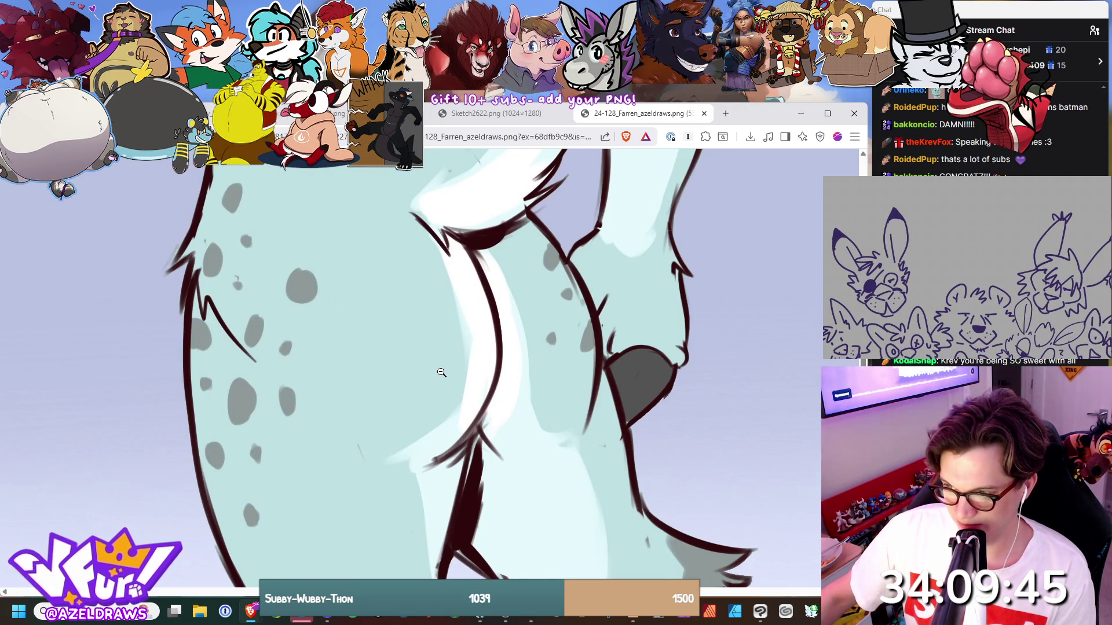
click(441, 373)
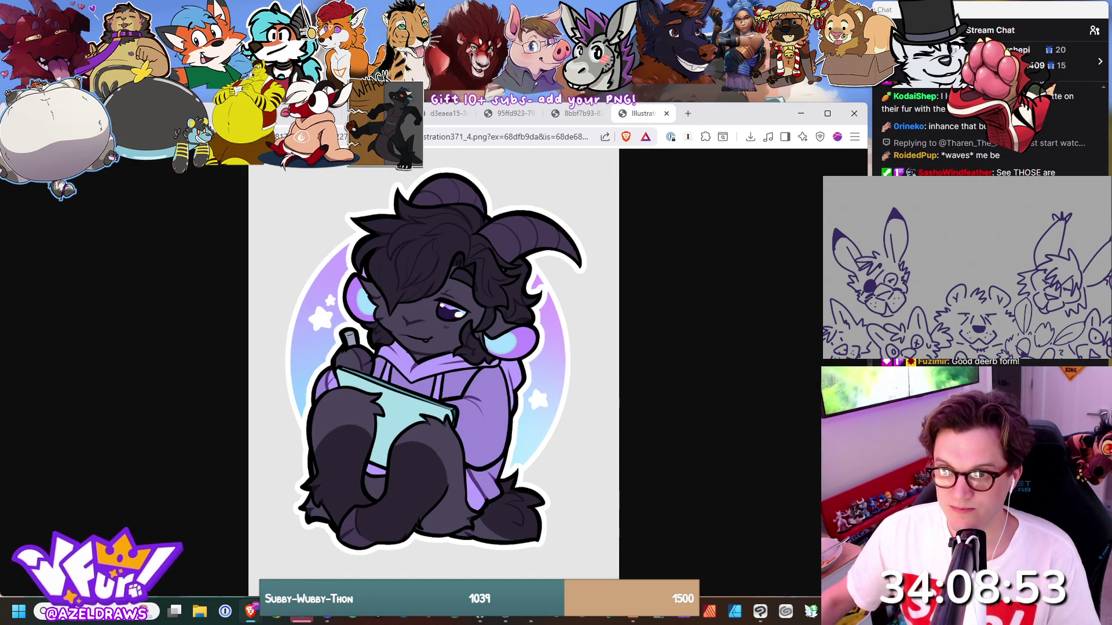
Close the already-drawn reference tab to reveal the Kass sheet, then begin sketching Kass's head.
key(ctrl+w)
key(ctrl+w)
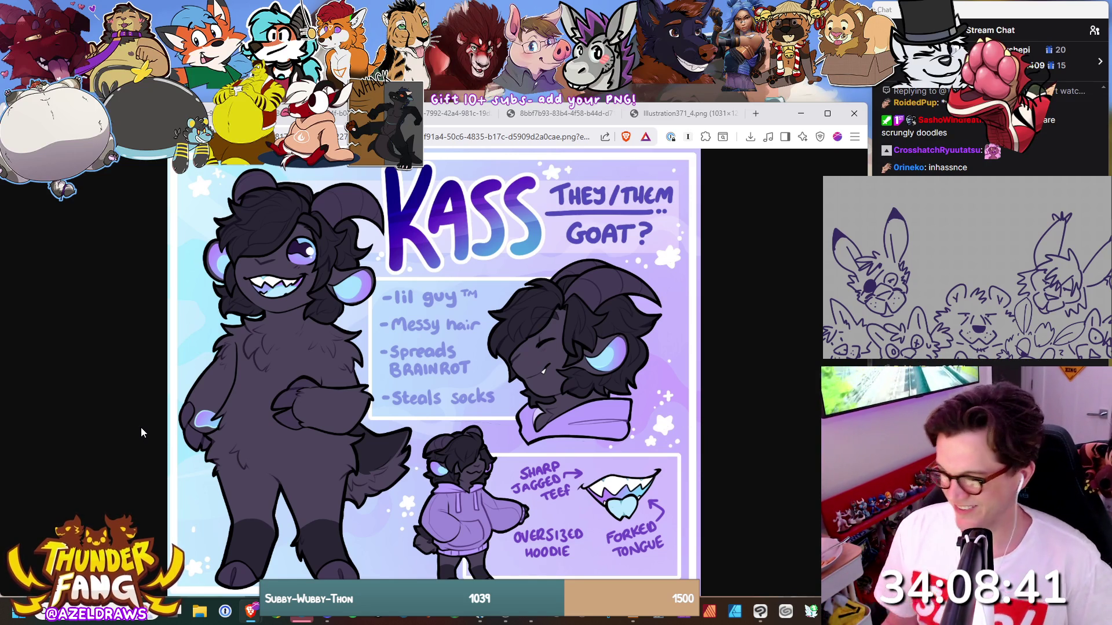
key(alt+Tab)
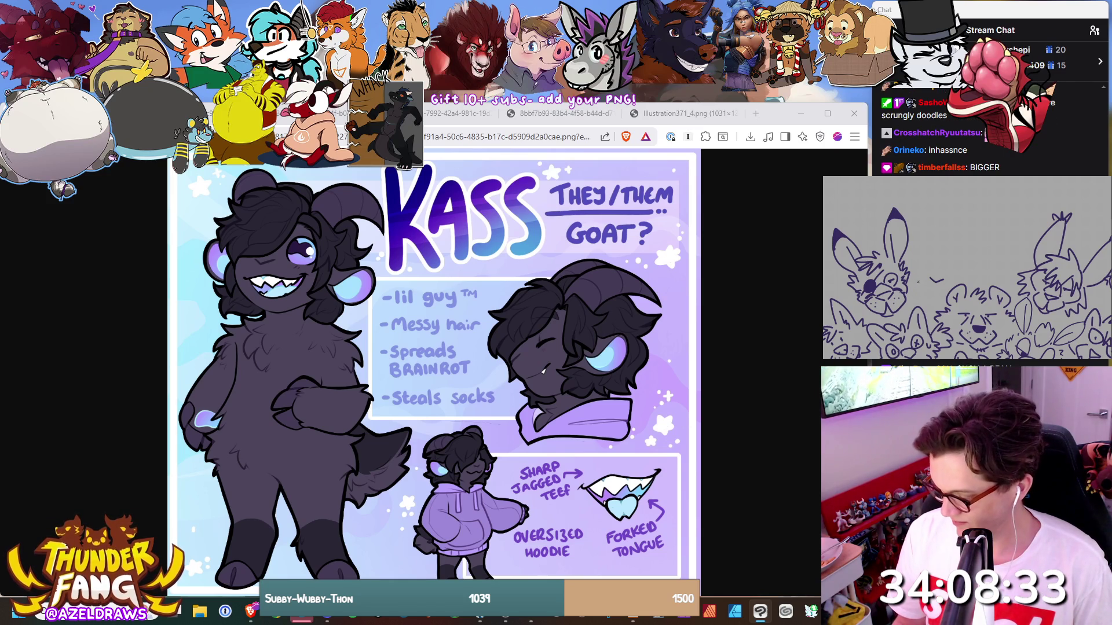
drag(924, 291, 940, 290)
Sketch Kass's face curve, head, muzzle and cheek lines, undoing the eye circle and stray strokes.
key(ctrl+z)
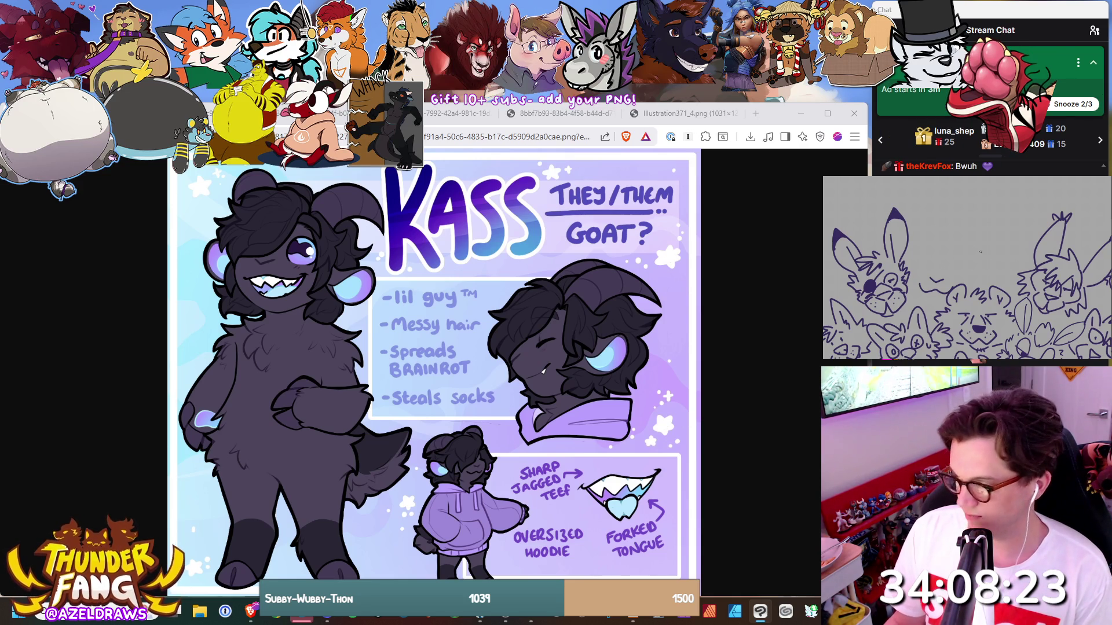
drag(956, 265, 951, 273)
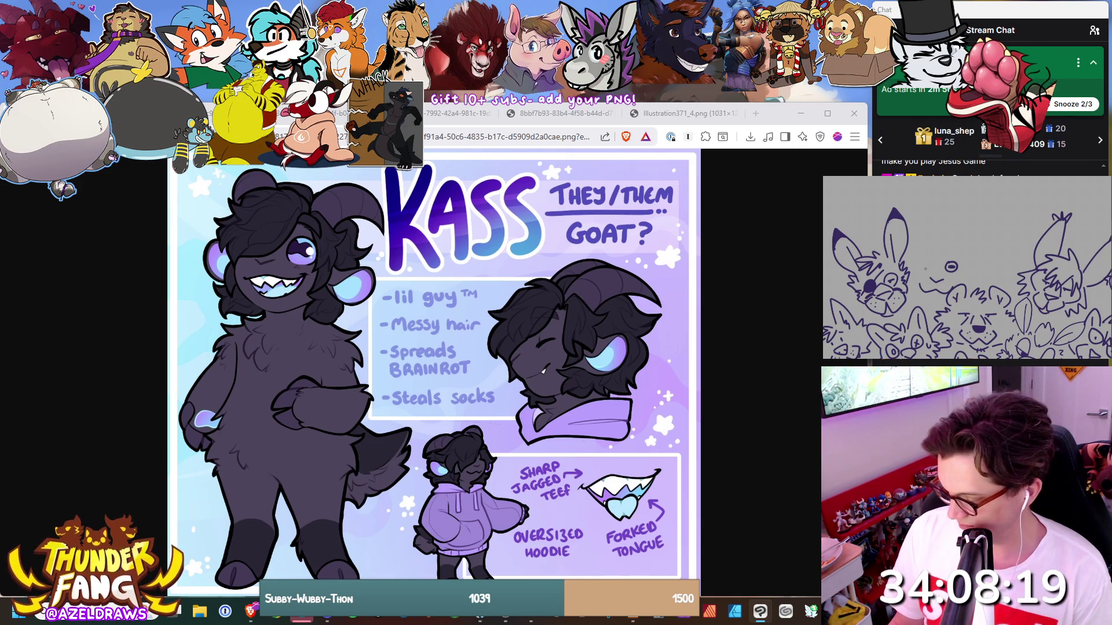
drag(929, 261, 927, 270)
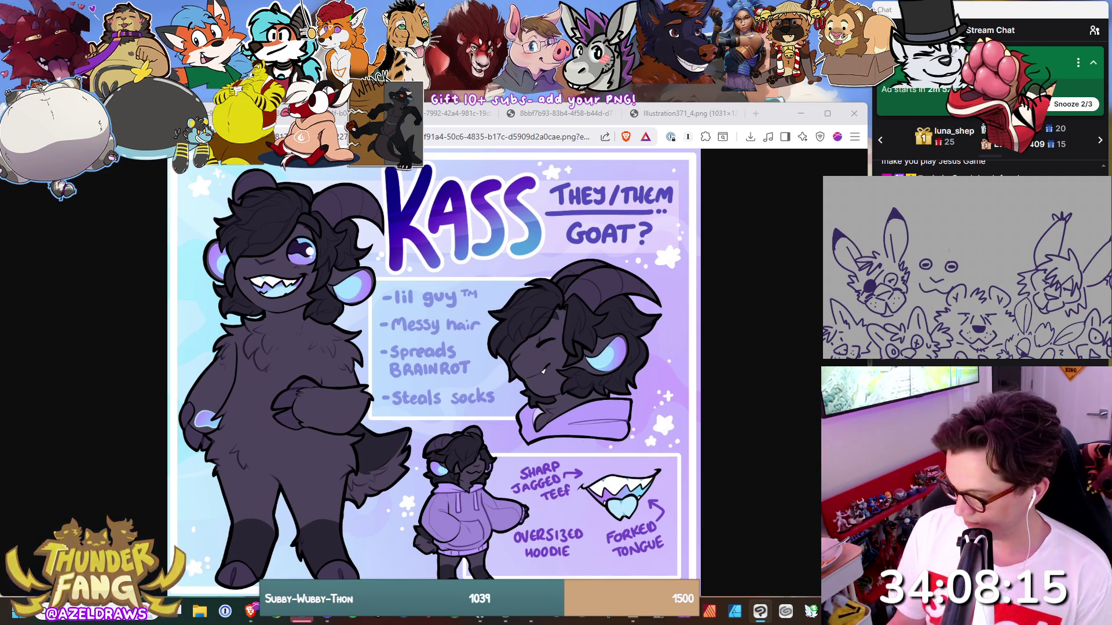
key(ctrl+z)
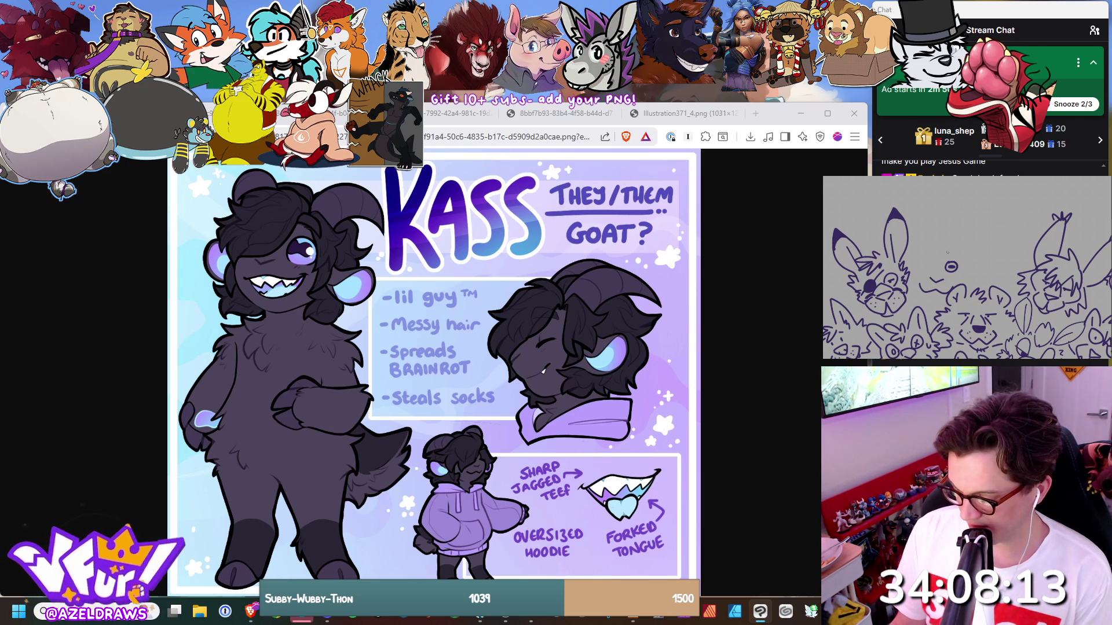
drag(950, 253, 916, 273)
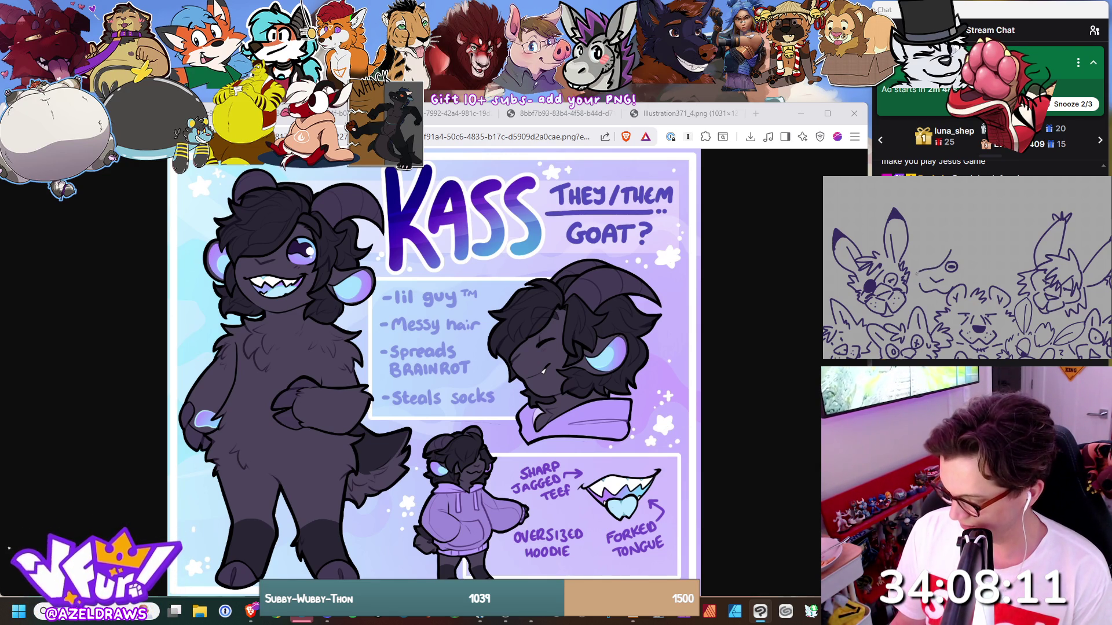
drag(945, 237, 912, 266)
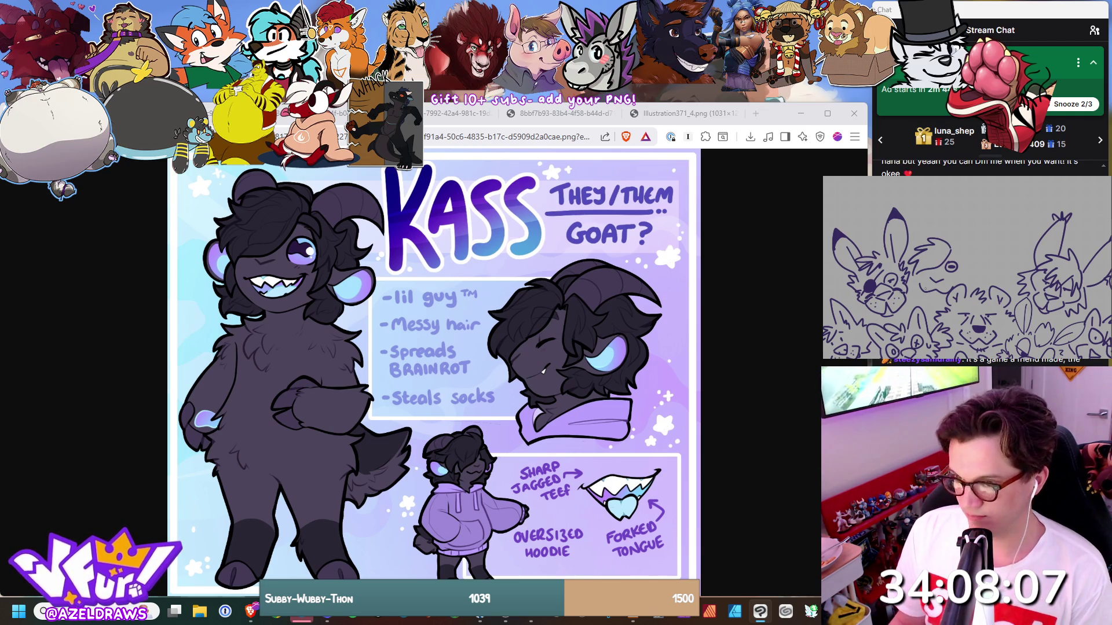
mouse_move(921, 295)
mouse_down()
mouse_move(949, 295)
mouse_move(912, 290)
mouse_move(935, 298)
mouse_up()
key(ctrl+z)
key(ctrl+z)
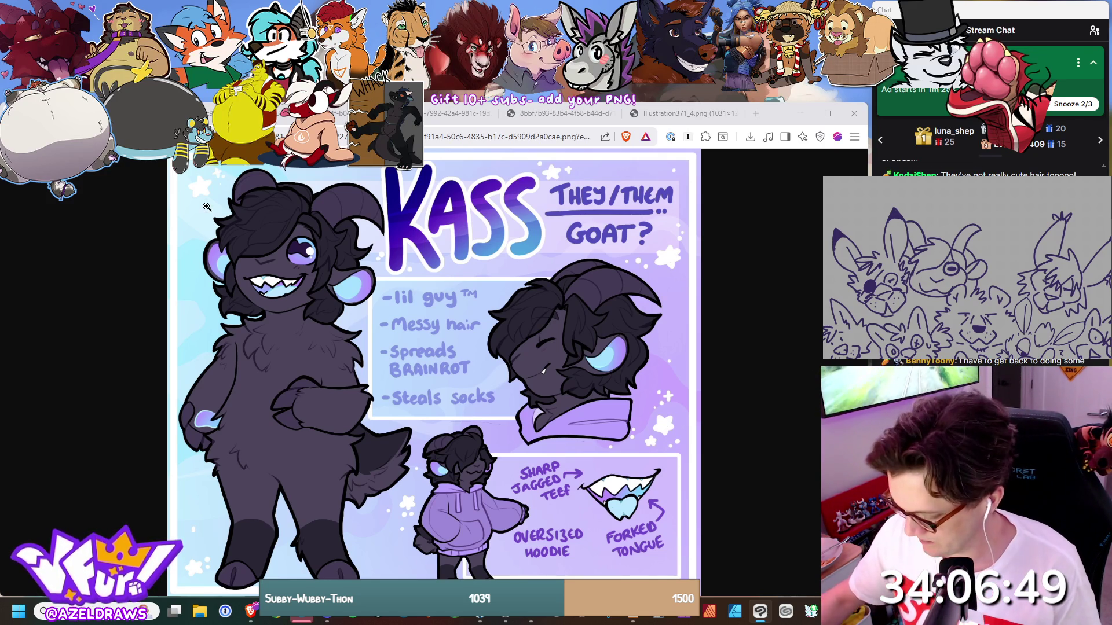
Flip through the Kass reference images, including the pride-hoodie picture, then return to drawing.
key(ctrl+shift+Tab)
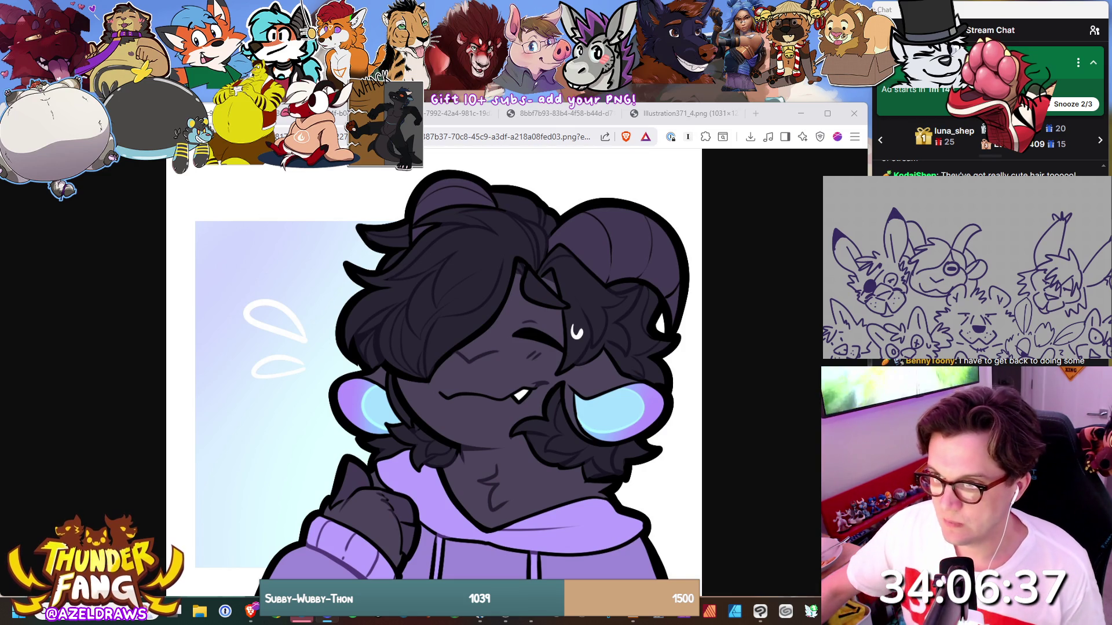
key(ctrl+Tab)
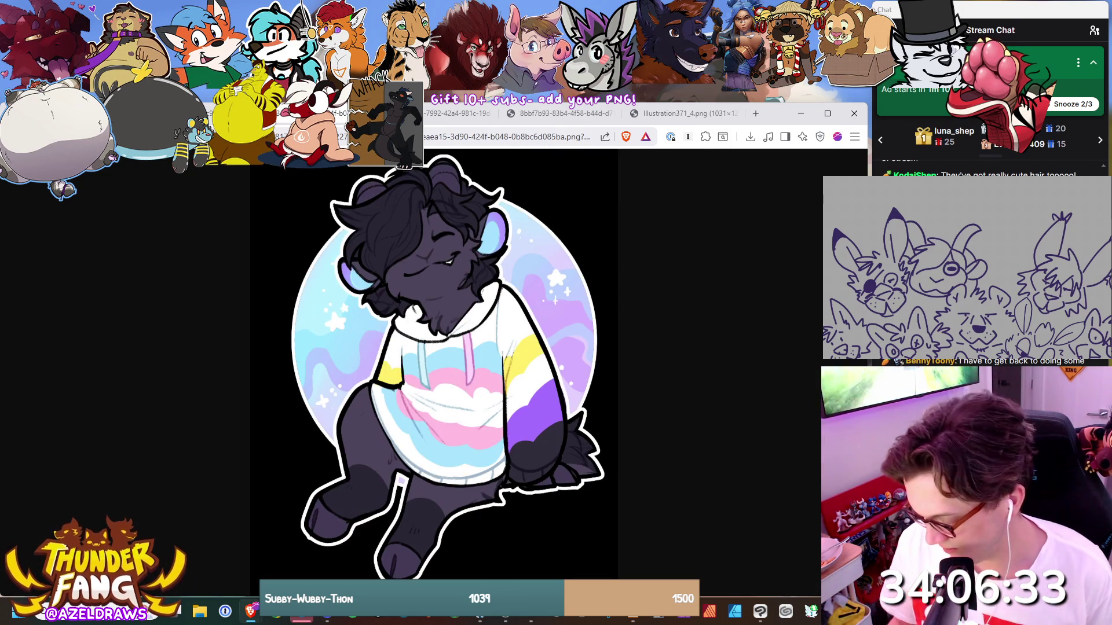
key(alt+Tab)
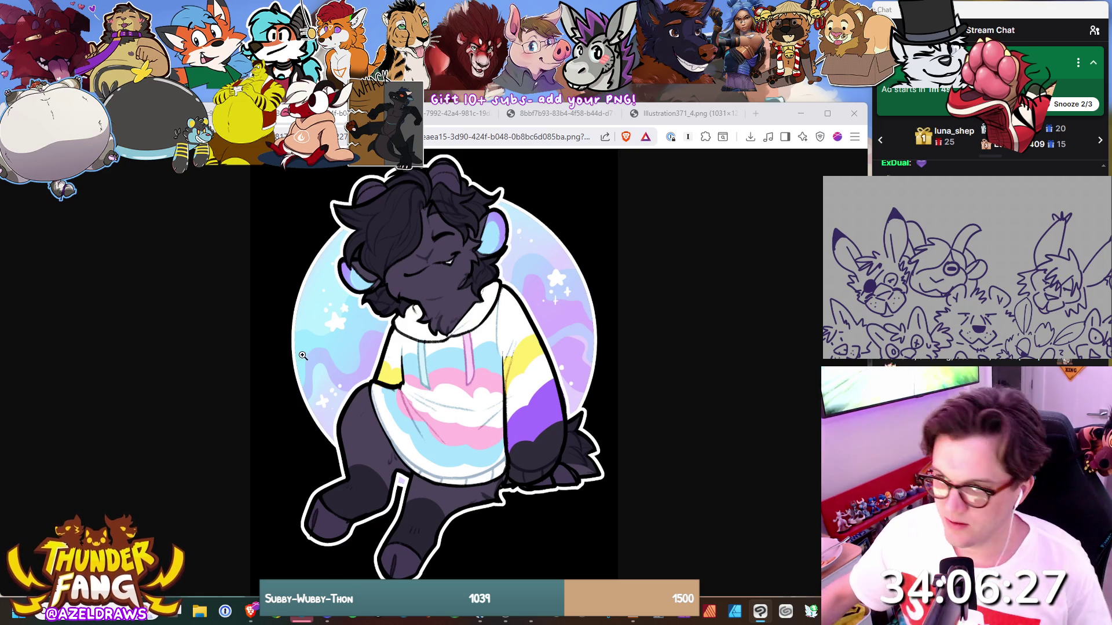
Close the pride-hoodie and hugging-characters tabs, view Illustration371_4.png, then settle on the Kass sheet.
key(ctrl+w)
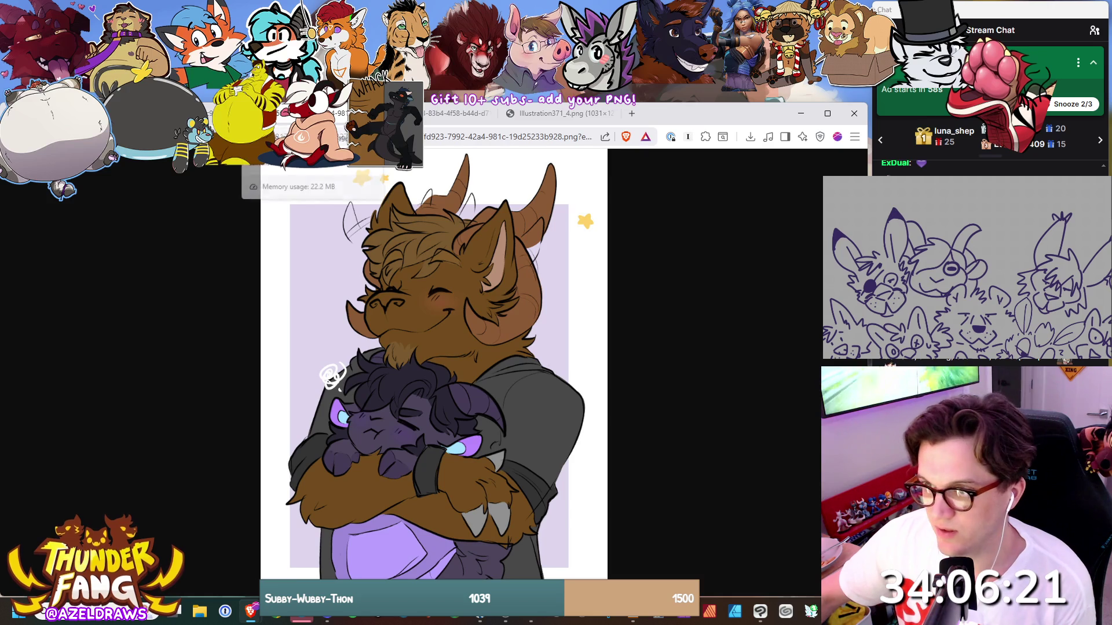
key(ctrl+w)
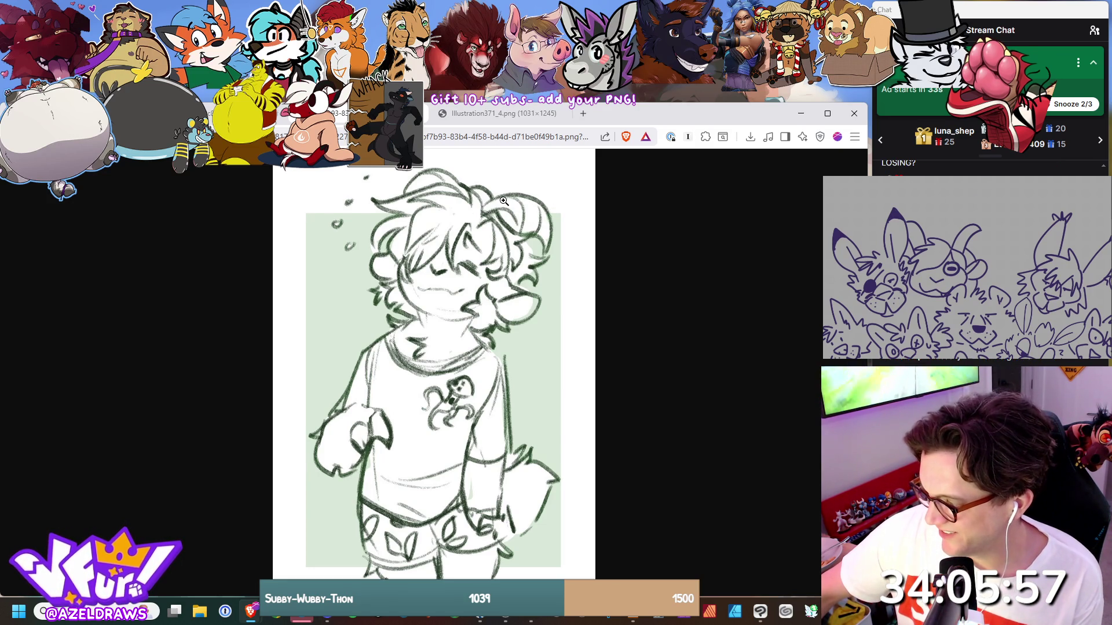
click(476, 114)
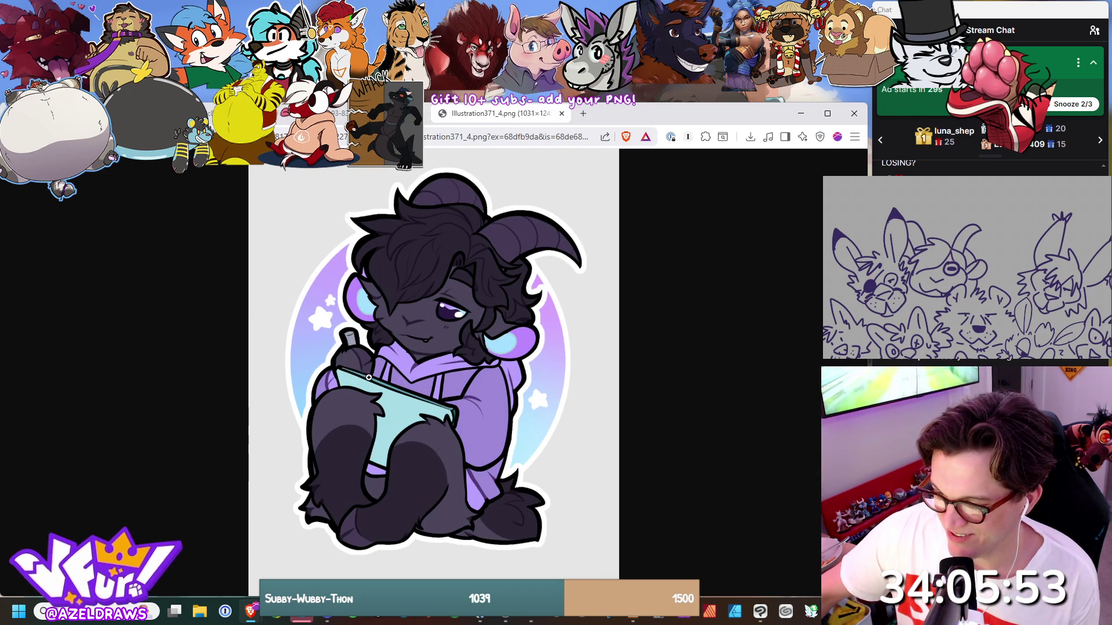
key(ctrl+shift+Tab)
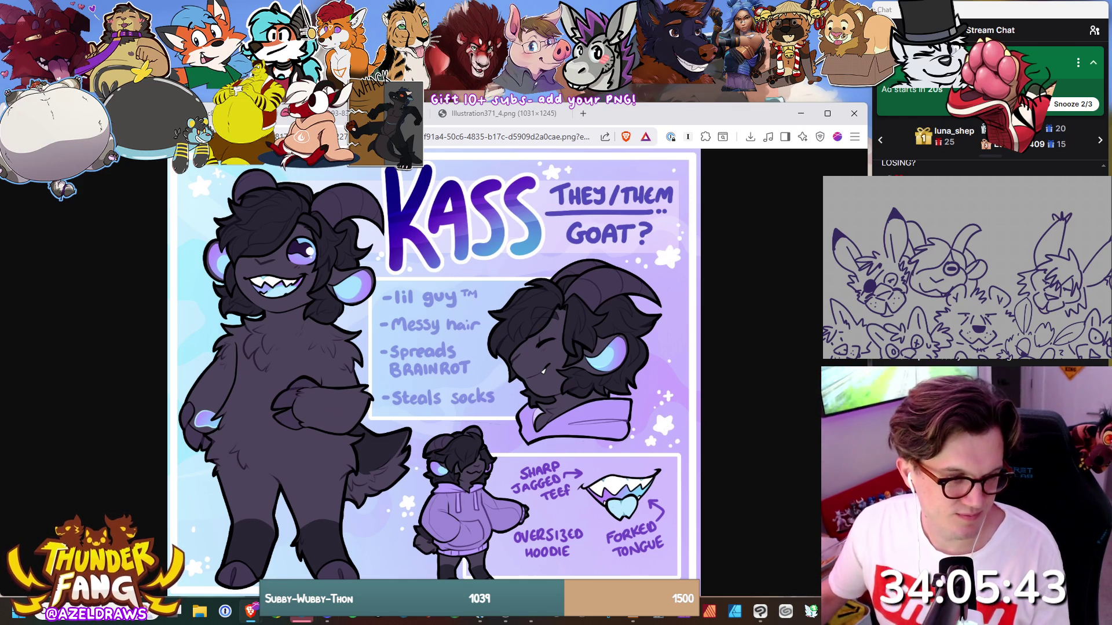
key(alt+Tab)
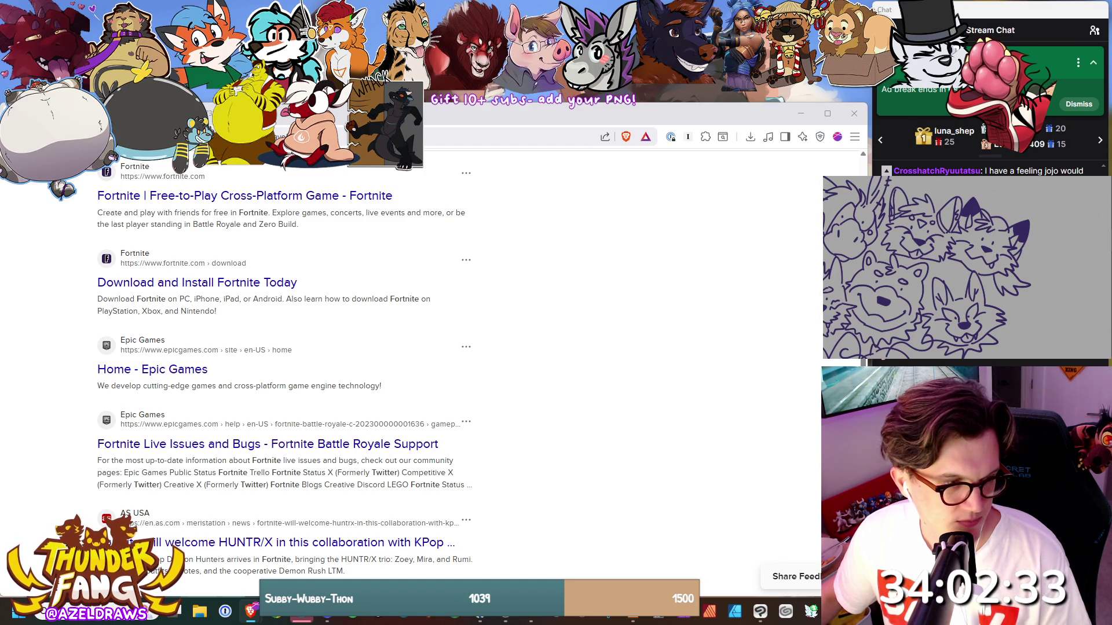
key(alt+Tab)
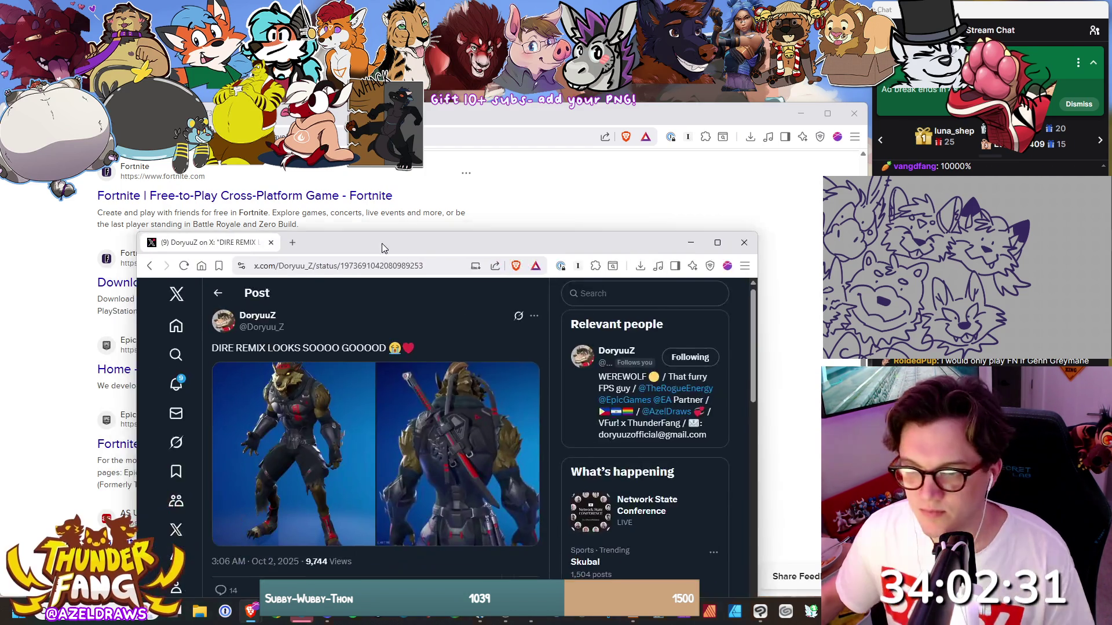
drag(382, 248, 409, 126)
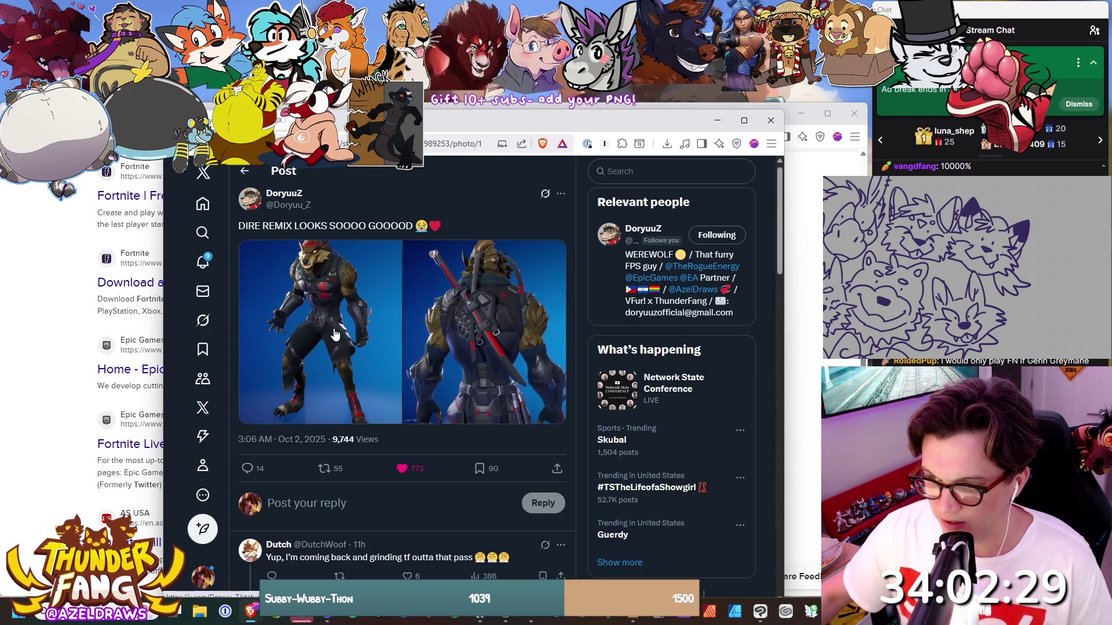
click(334, 334)
drag(617, 128, 625, 123)
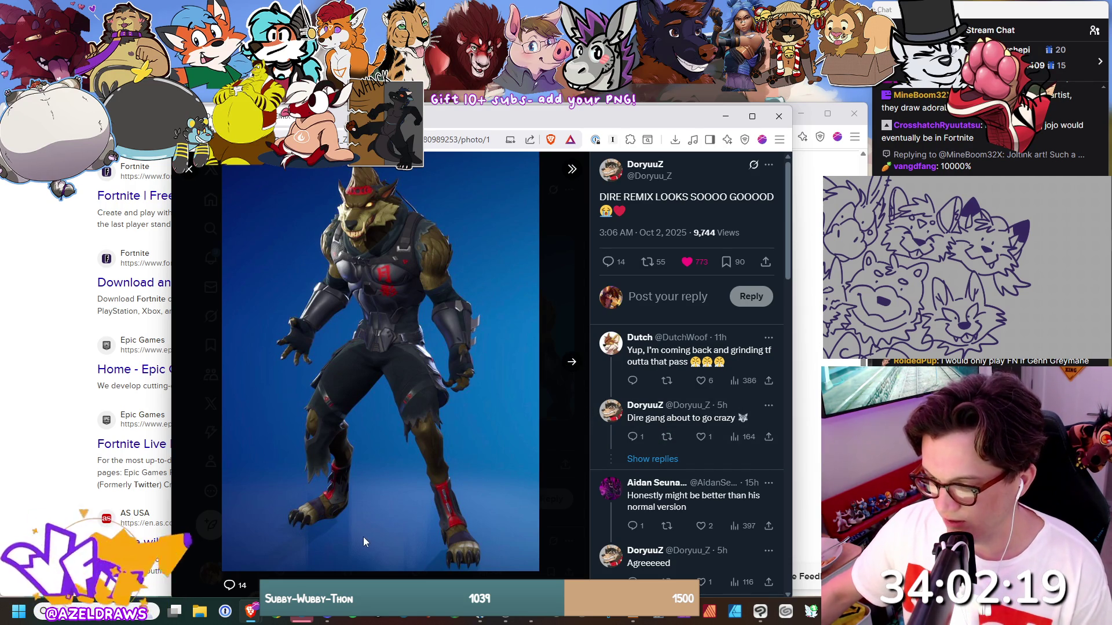
click(578, 367)
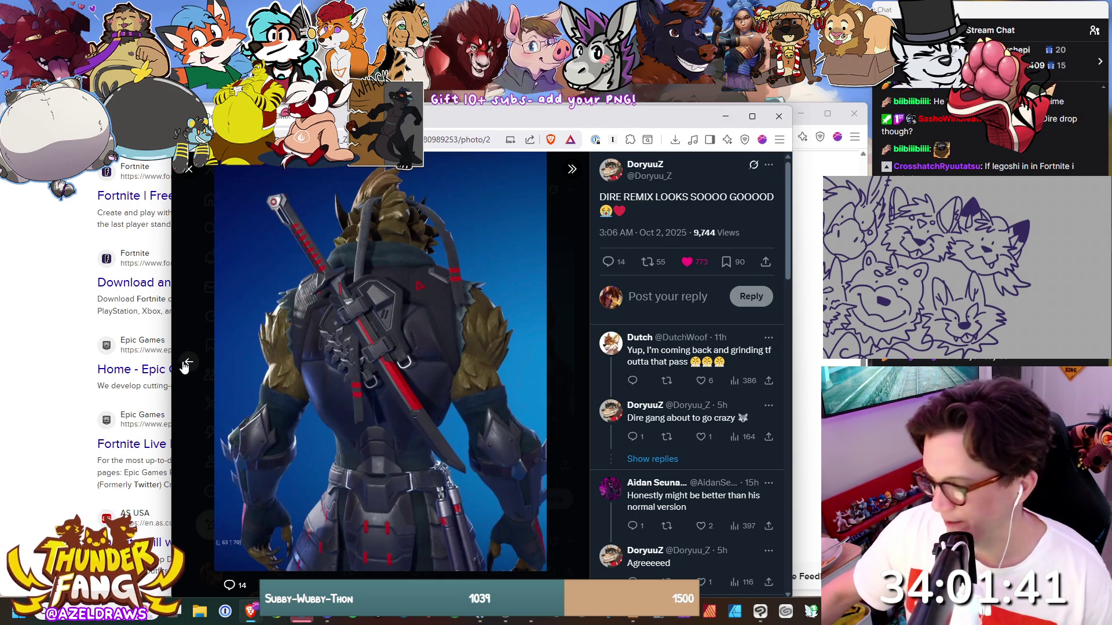
click(189, 363)
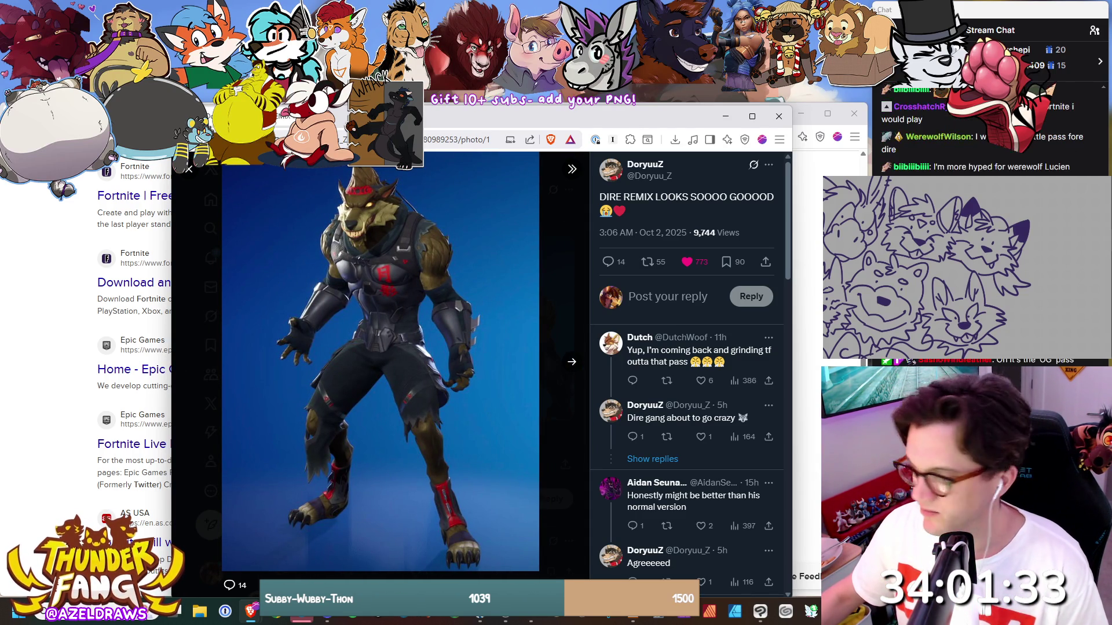
key(ctrl+w)
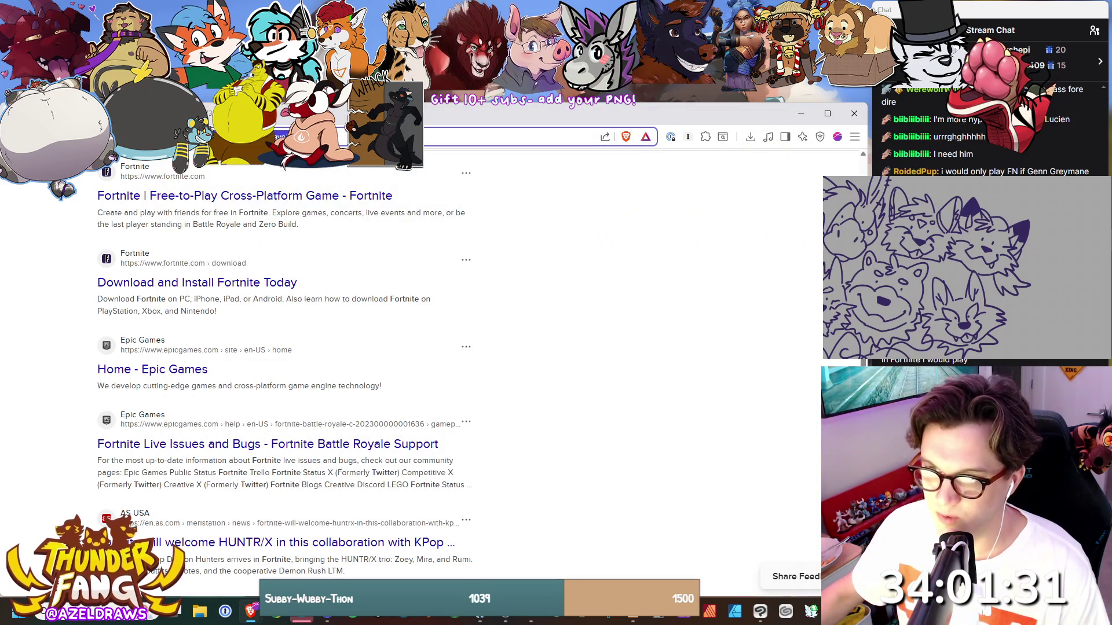
Check the pencil wolf sketch and the snake-in-cloak references, then close a finished tab.
key(ctrl+tab)
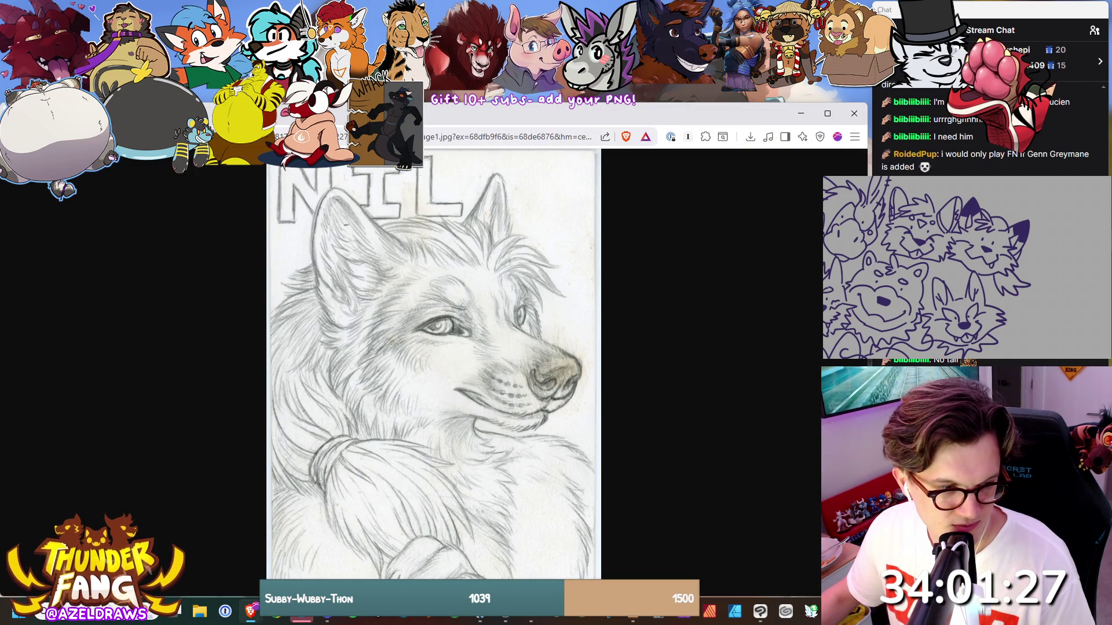
key(alt+Tab)
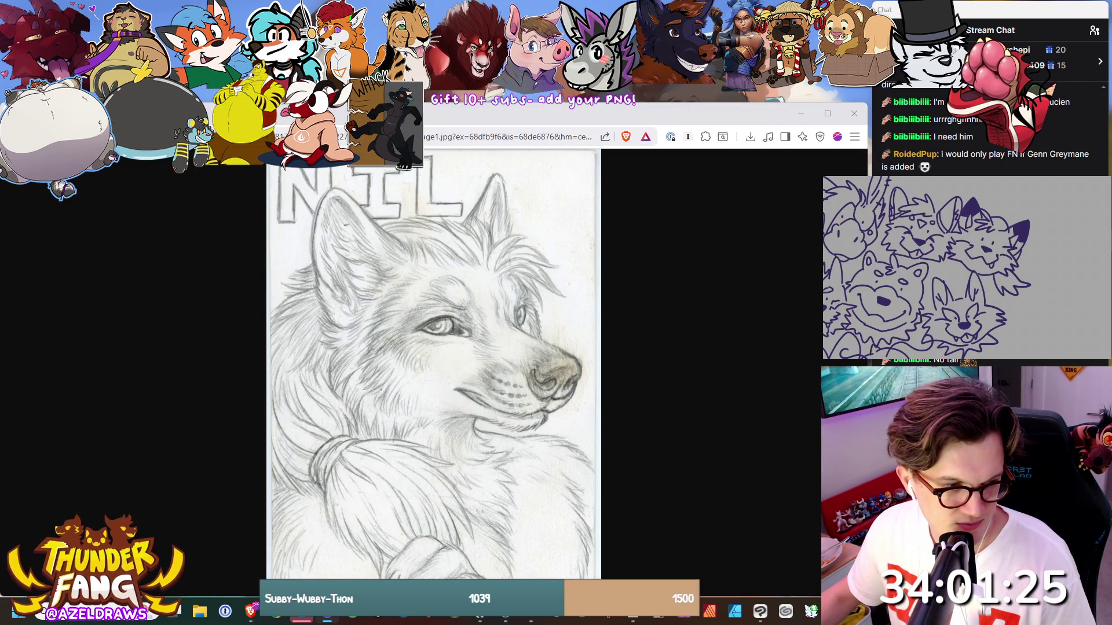
key(ctrl+Tab)
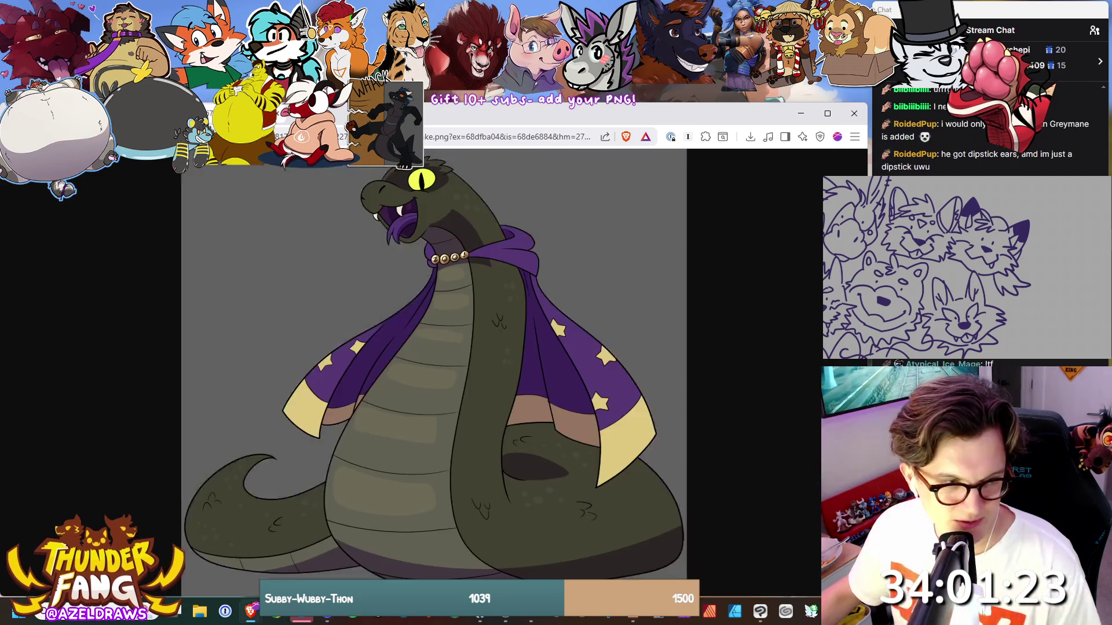
key(alt+Tab)
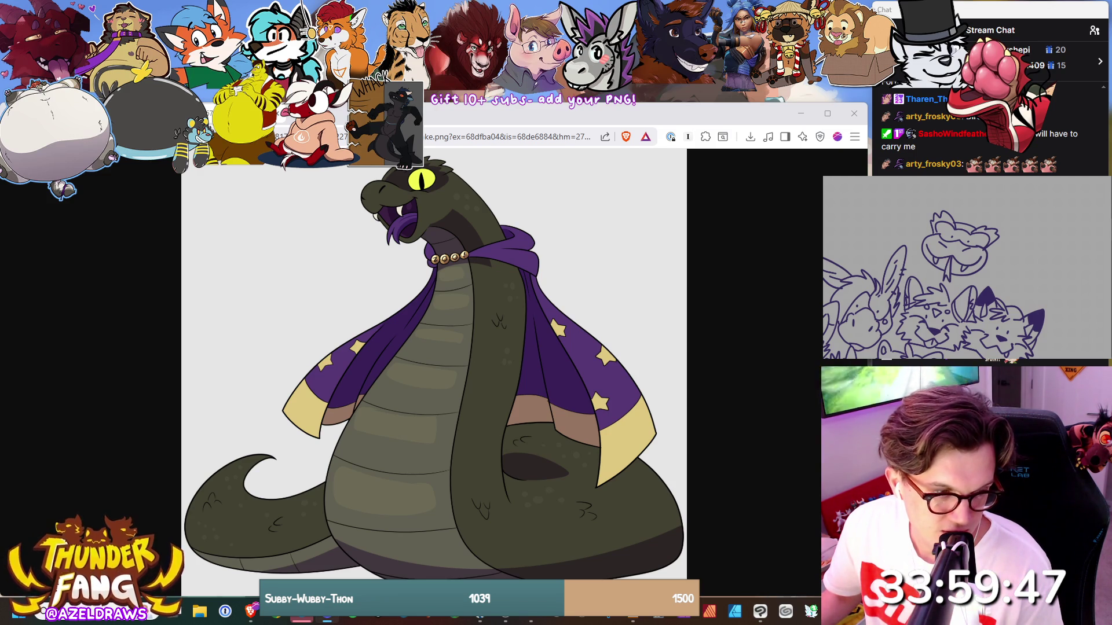
key(ctrl+w)
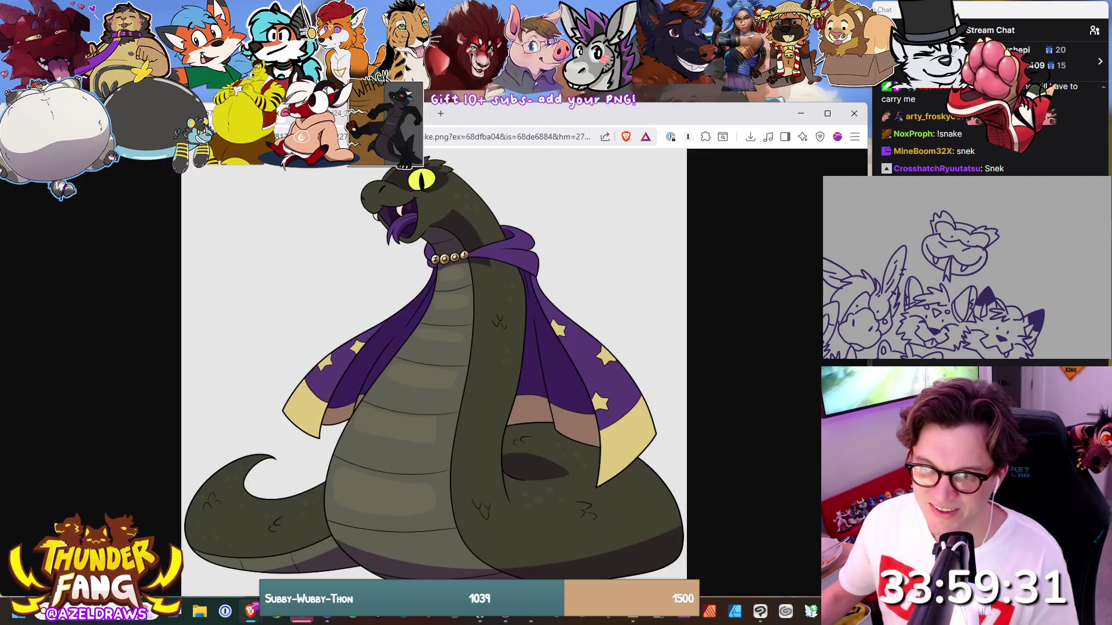
Bring the snake-in-cape reference back up and add a short stroke to the doodle canvas.
key(ctrl+Tab)
key(alt+Tab)
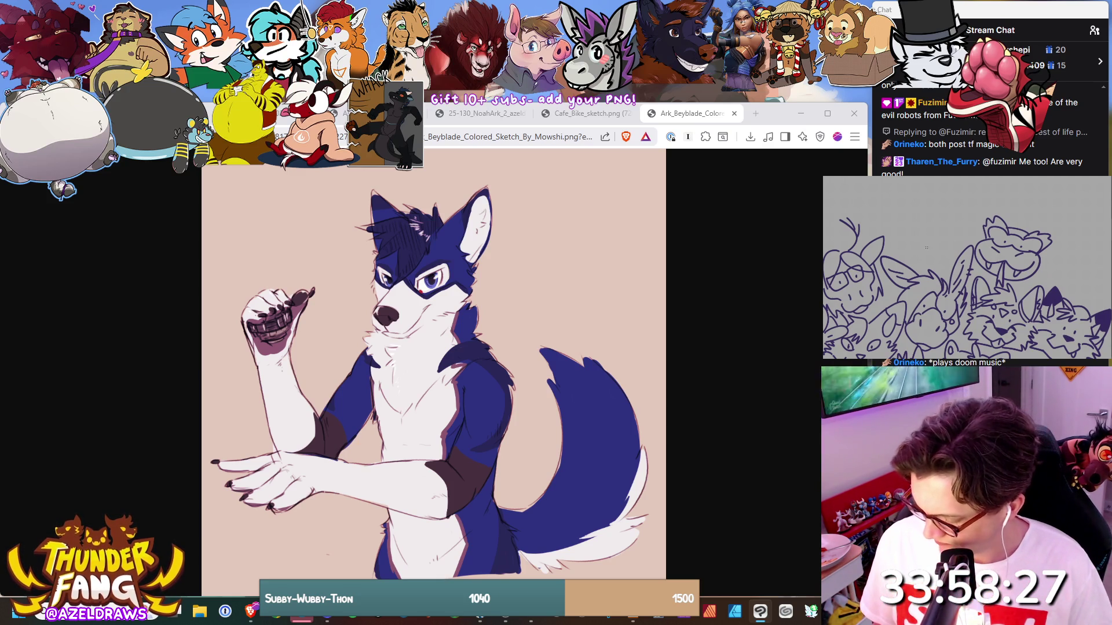
drag(928, 248, 938, 248)
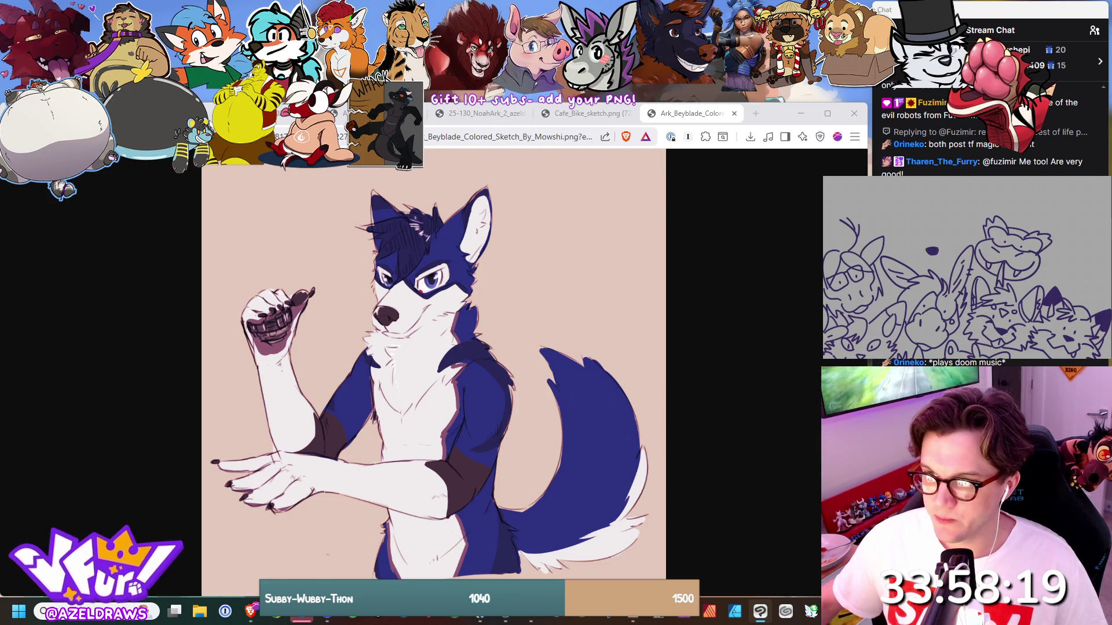
Close five unneeded reference tabs, including the wolf image, leaving Ark's sheet for drawing.
click(340, 113)
click(340, 114)
click(341, 113)
click(340, 113)
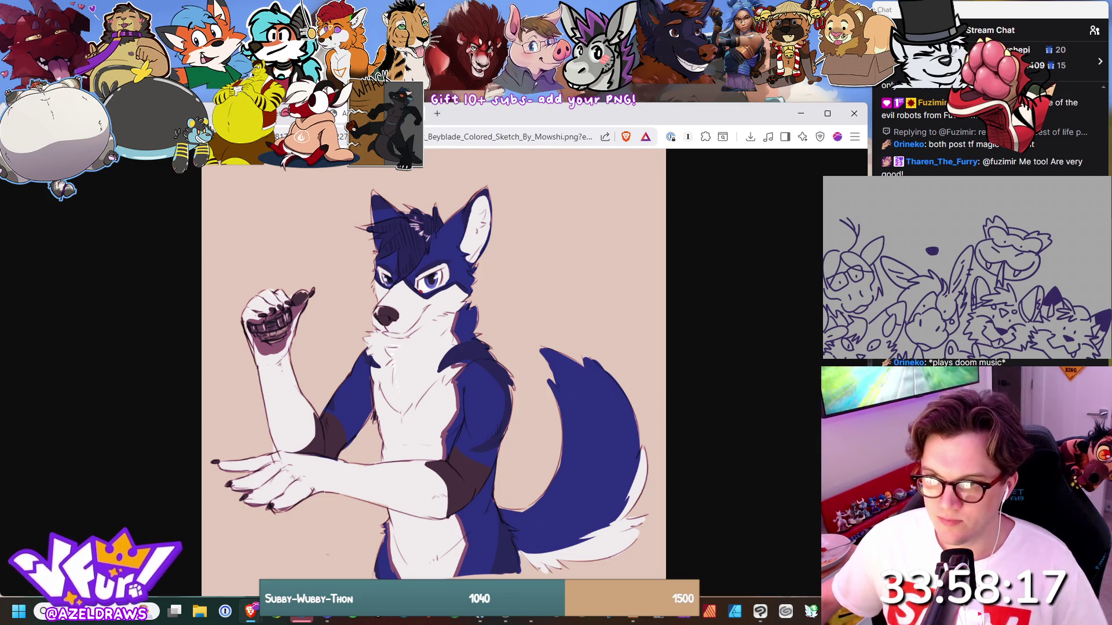
click(340, 113)
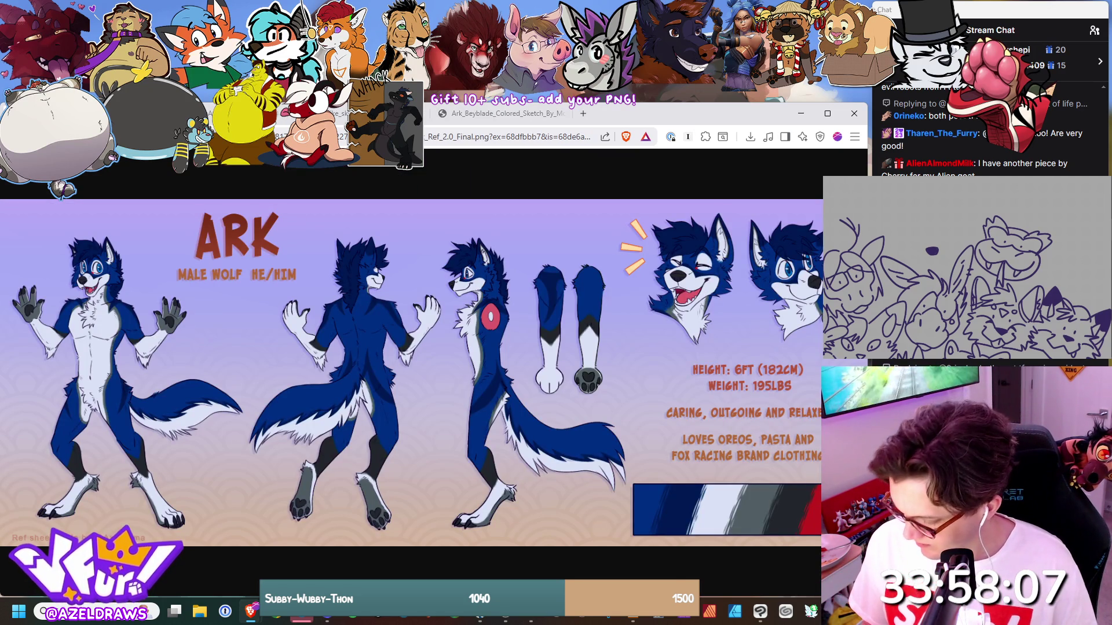
key(alt+Tab)
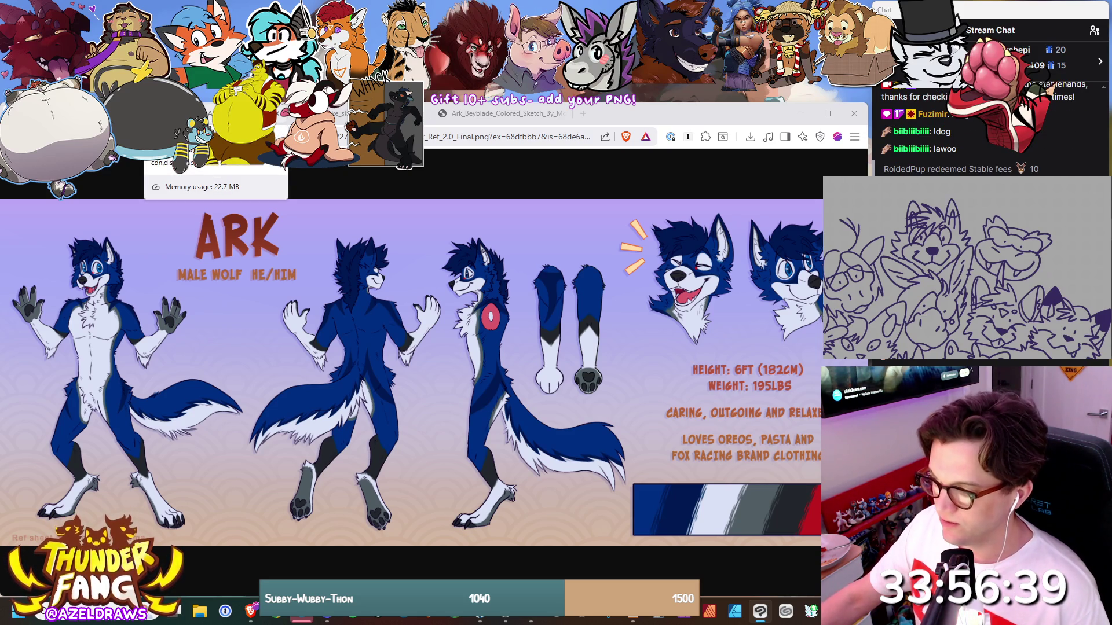
View another wolf picture and the bakery café motorbike image, then return to Ark's sheet.
click(214, 113)
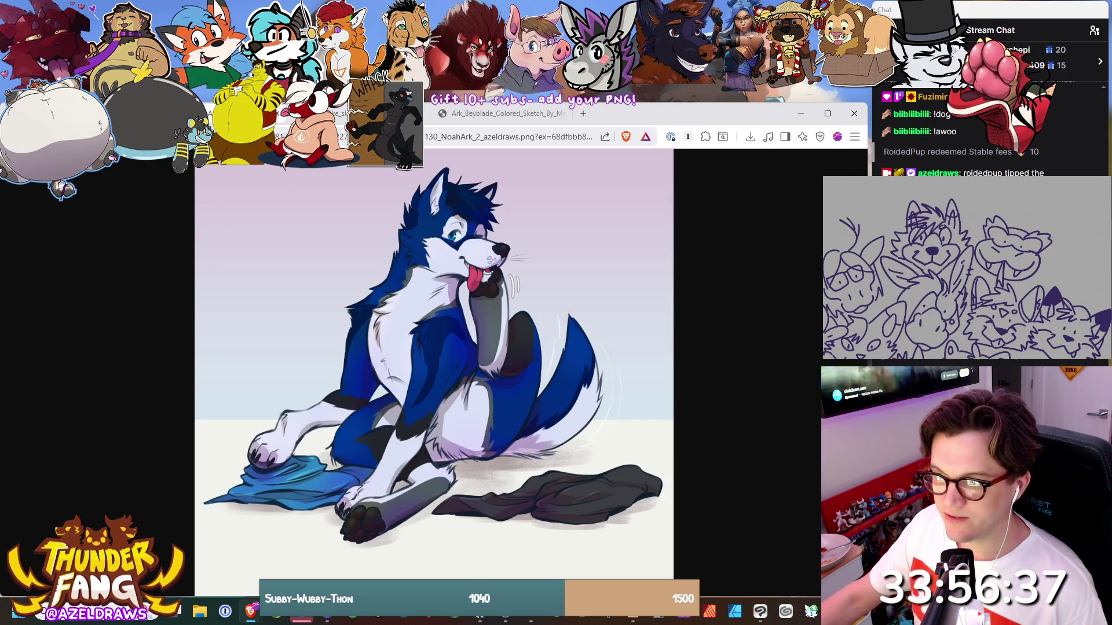
click(340, 115)
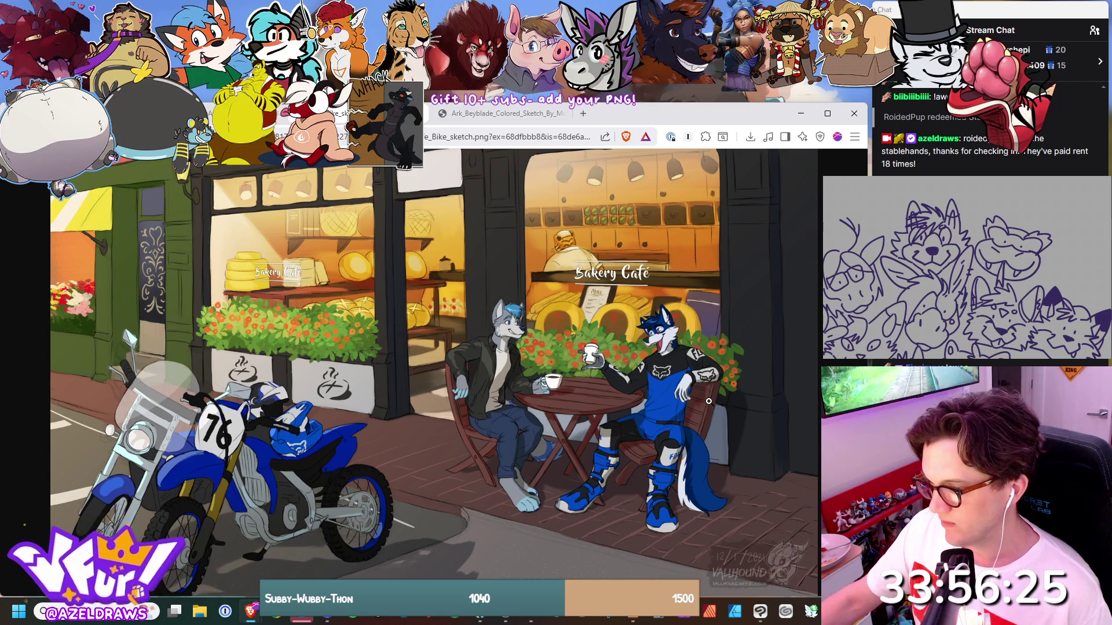
key(ctrl+Tab)
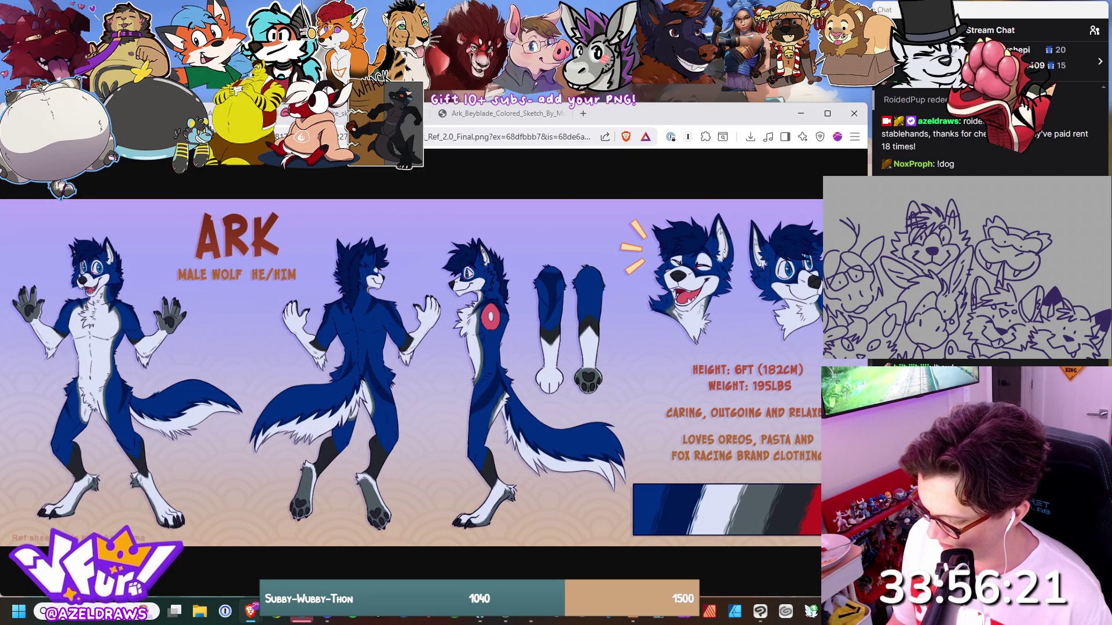
key(alt+Tab)
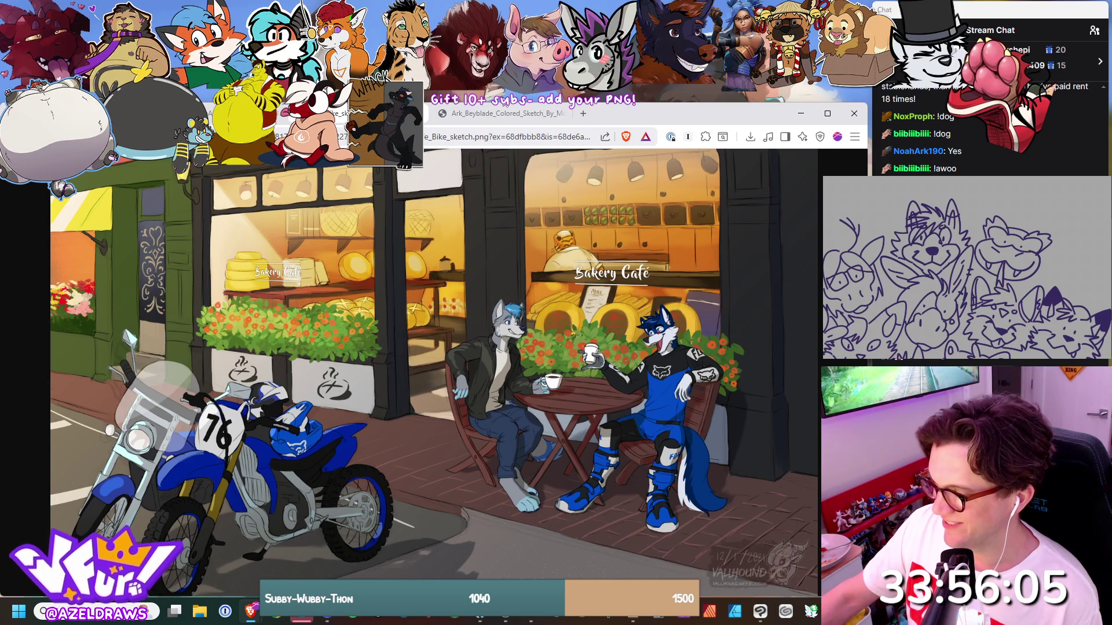
Revisit the coloured blue wolf sketch and the bakery café picture, ending on the coloured sketch.
click(502, 113)
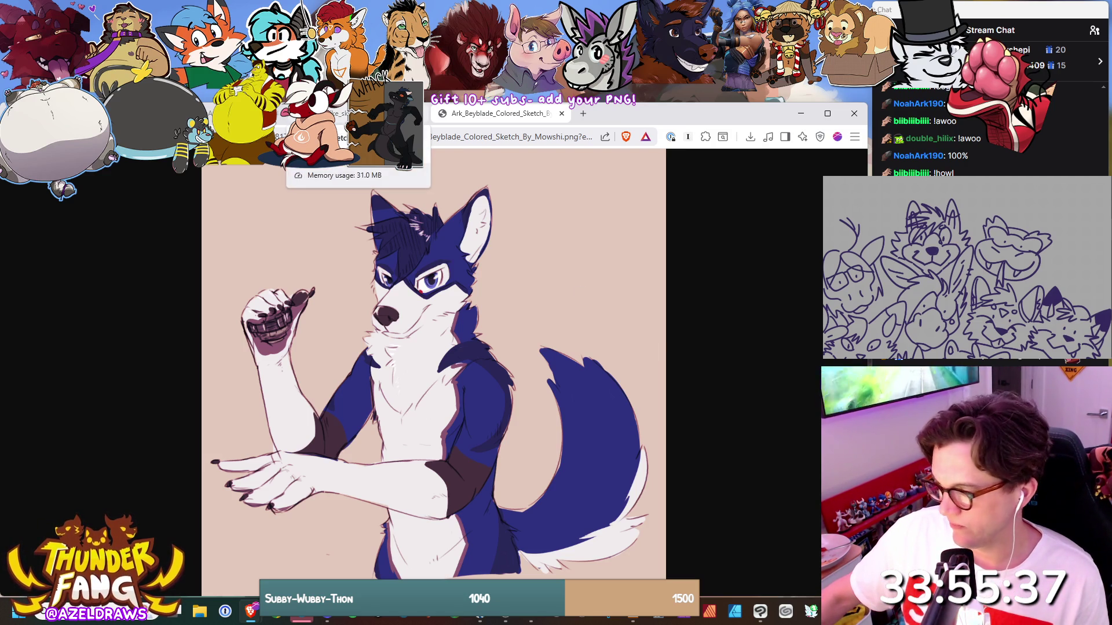
click(342, 137)
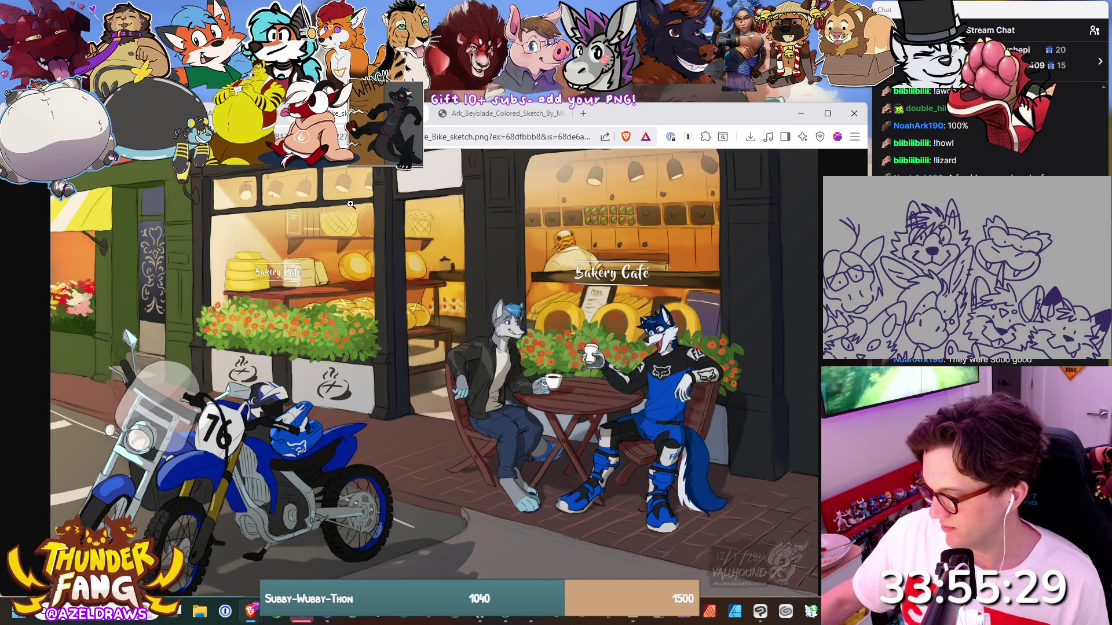
key(alt+Tab)
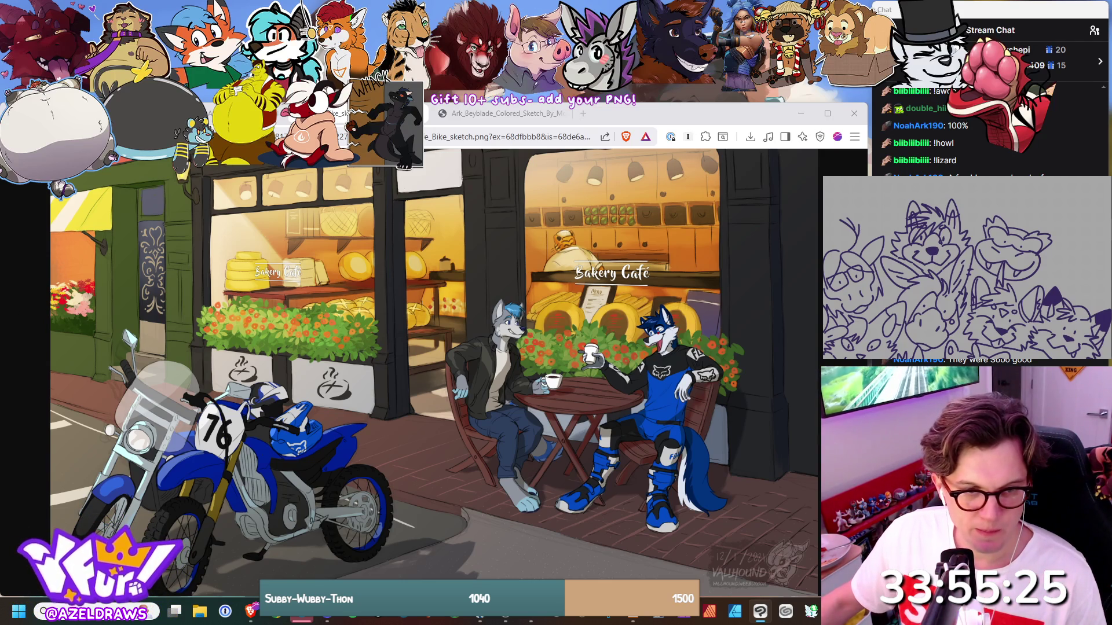
key(alt+Tab)
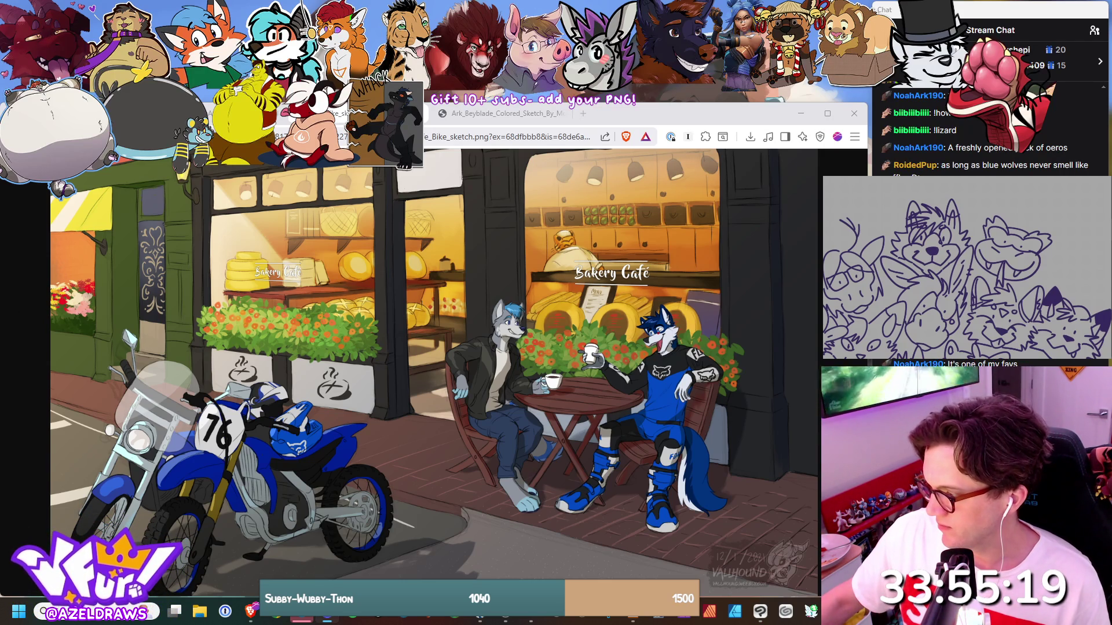
click(501, 113)
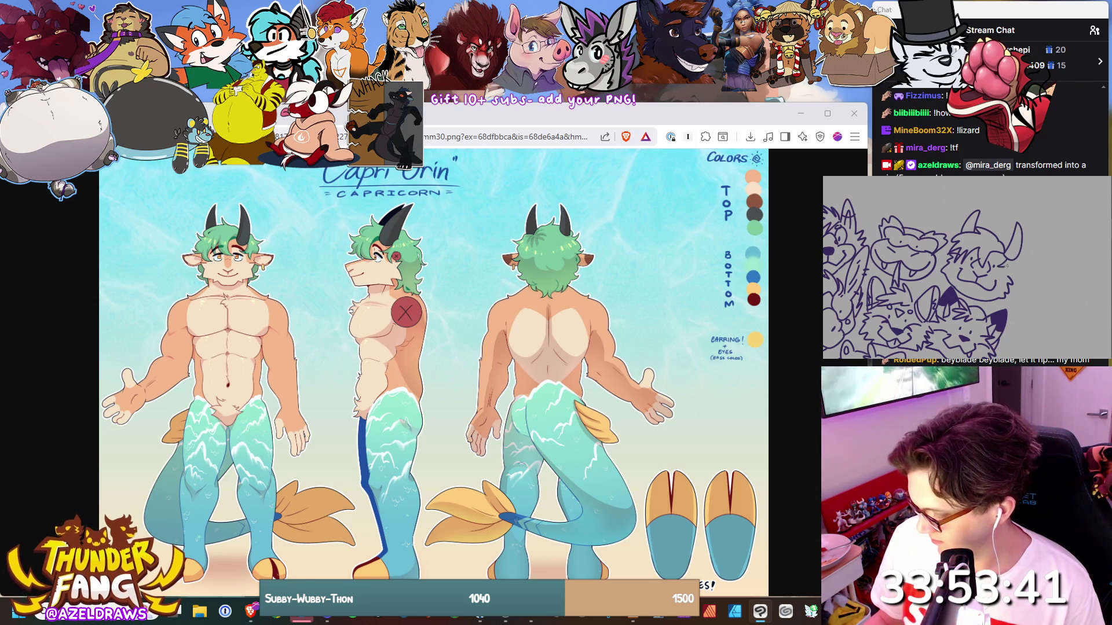
Outline an ear on the horned head.
mouse_move(1026, 267)
mouse_down()
mouse_move(1038, 271)
mouse_move(1013, 282)
mouse_up()
Add a short purple line detail to the horned Capricorn head.
drag(940, 229, 951, 235)
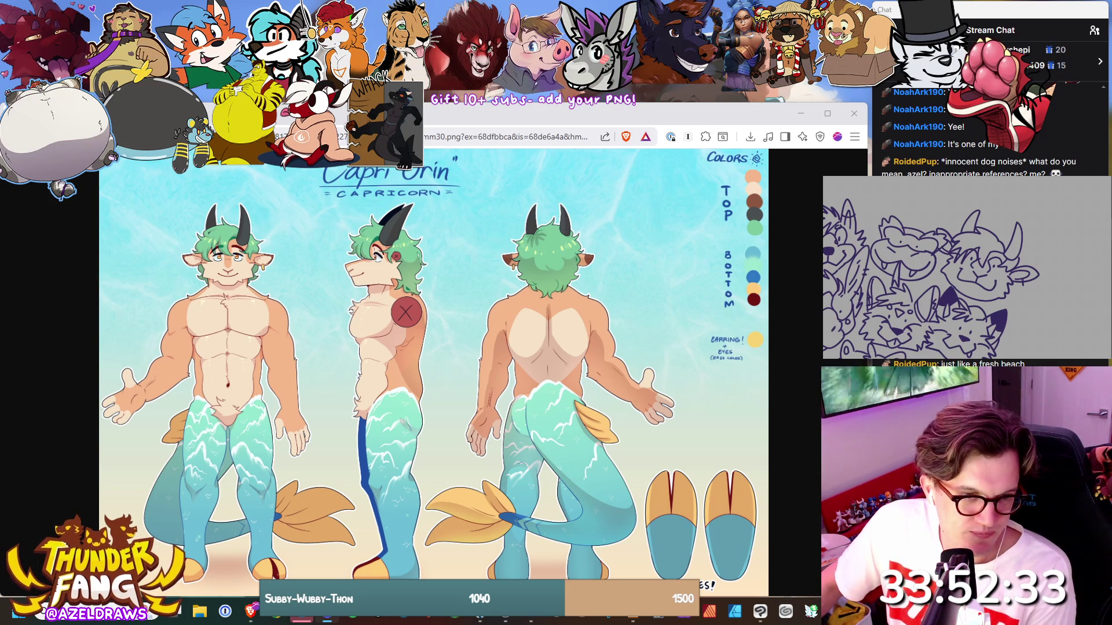
Close two old reference tabs, then lasso the newest head and shift it up-right.
key(ctrl+w)
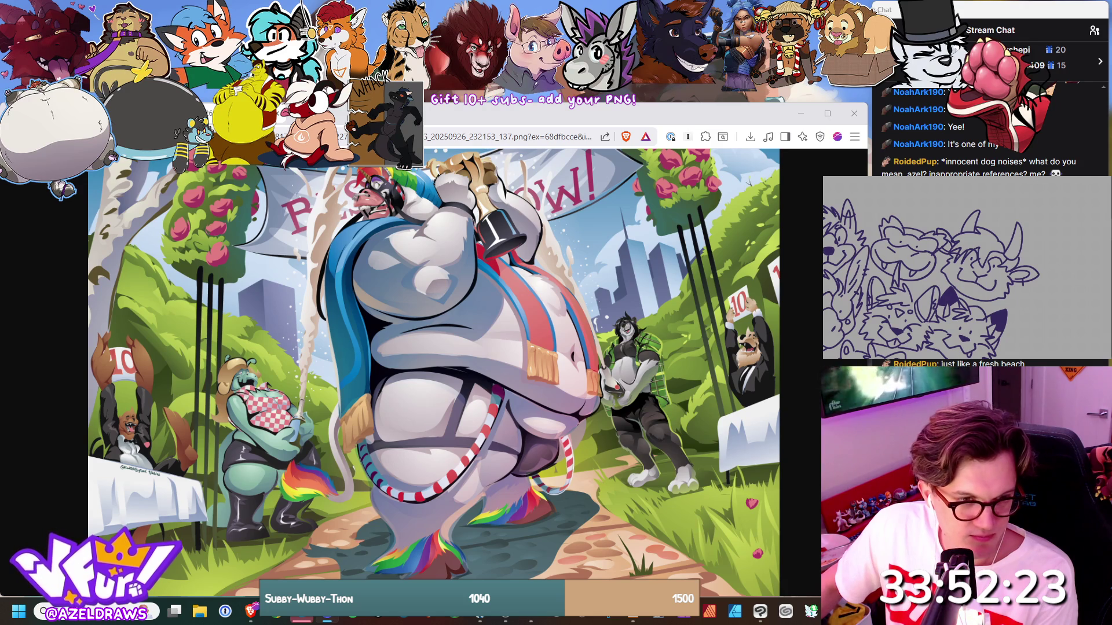
key(ctrl+w)
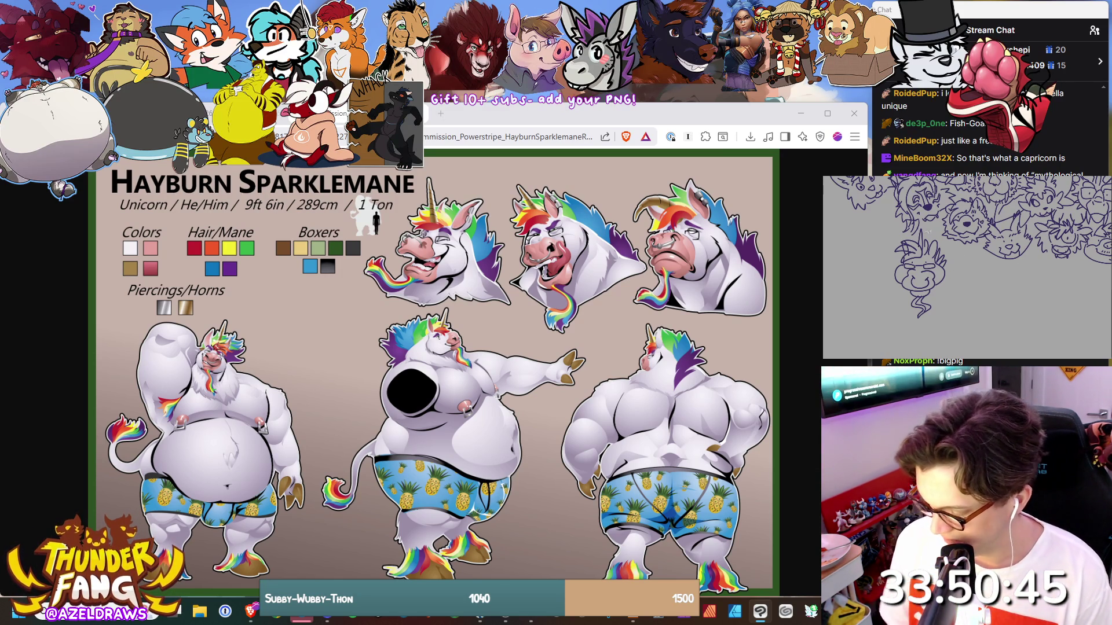
mouse_move(900, 310)
mouse_down()
mouse_move(918, 322)
mouse_move(952, 272)
mouse_move(903, 234)
mouse_up()
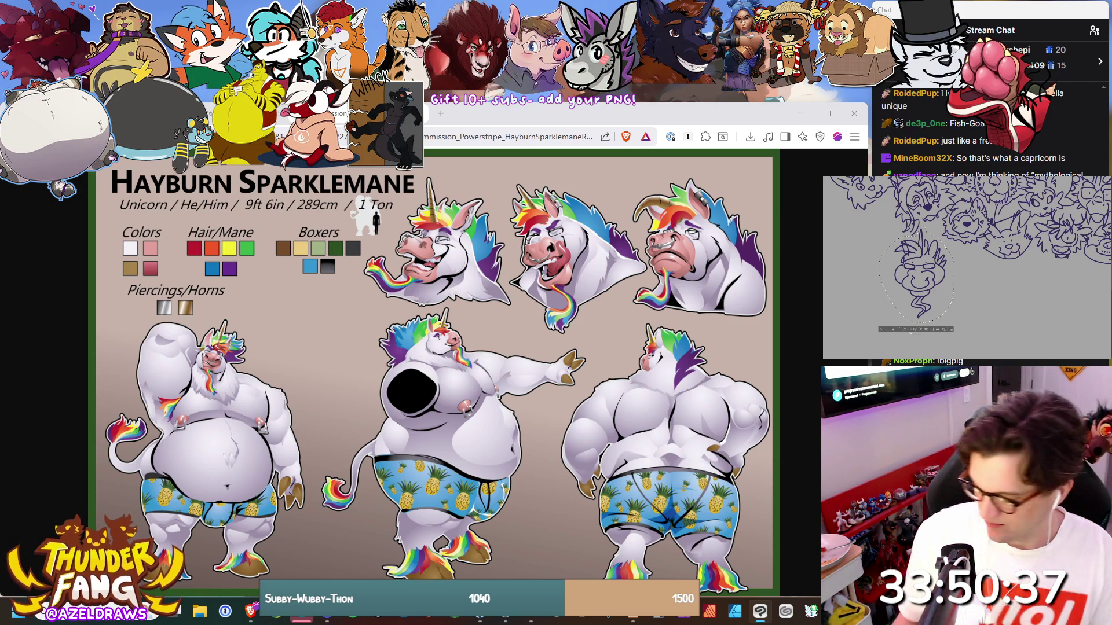
mouse_move(918, 272)
mouse_down()
mouse_move(928, 263)
mouse_move(880, 241)
mouse_move(925, 250)
mouse_up()
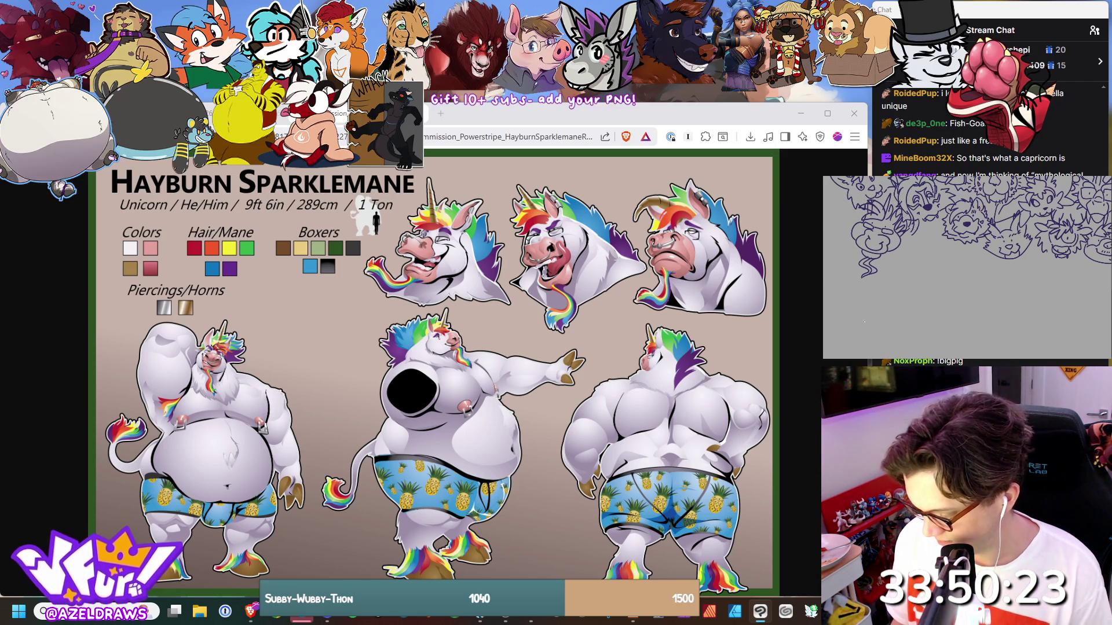
click(907, 291)
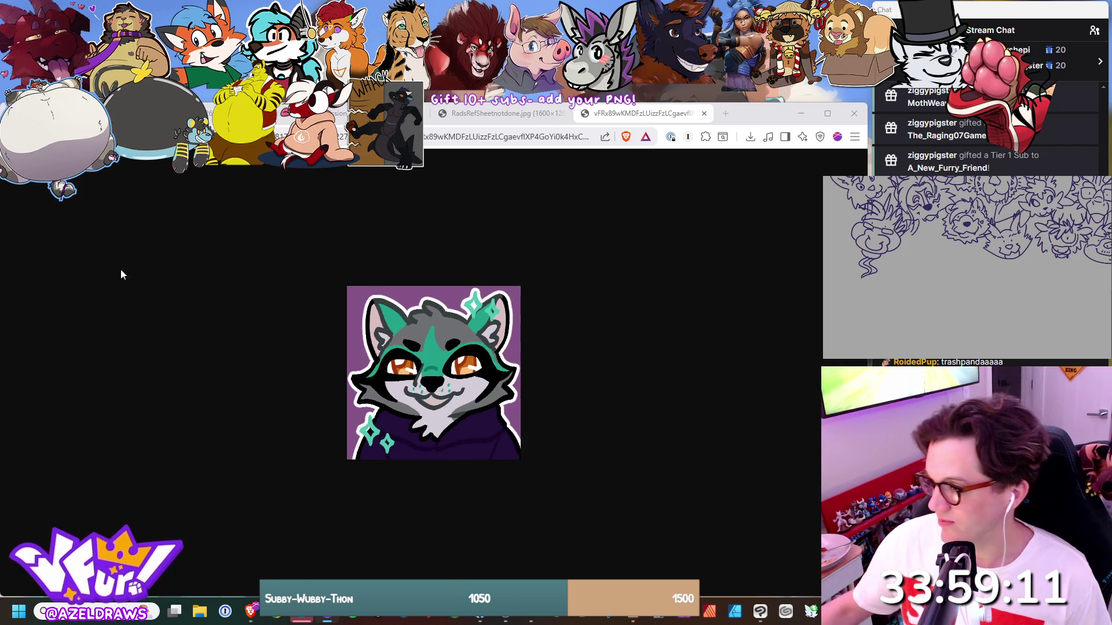
Bring up the RadsRefSheetnotdone.jpg raccoon reference tab and return to the drawing app.
click(519, 123)
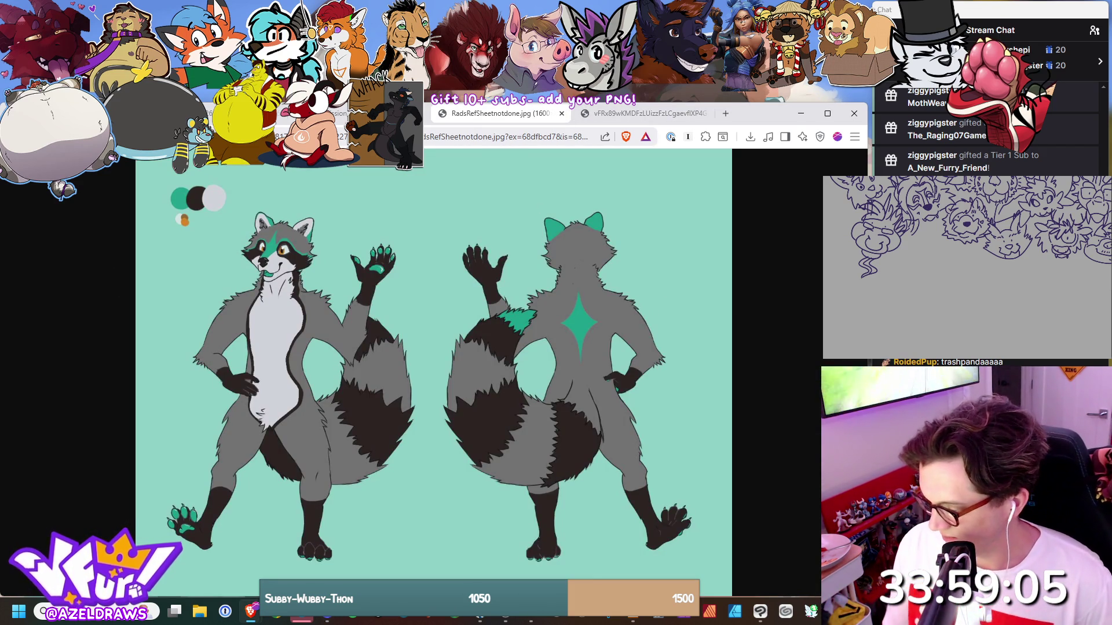
key(alt+Tab)
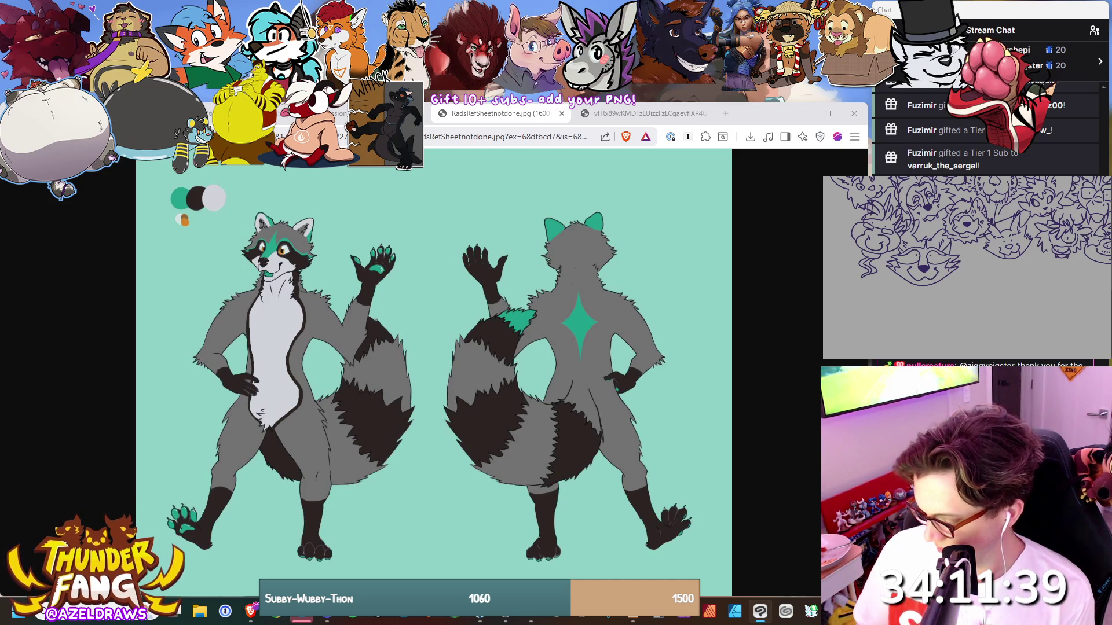
View the raccoon's icon artwork tab, then go back to Clip Studio Paint.
click(614, 114)
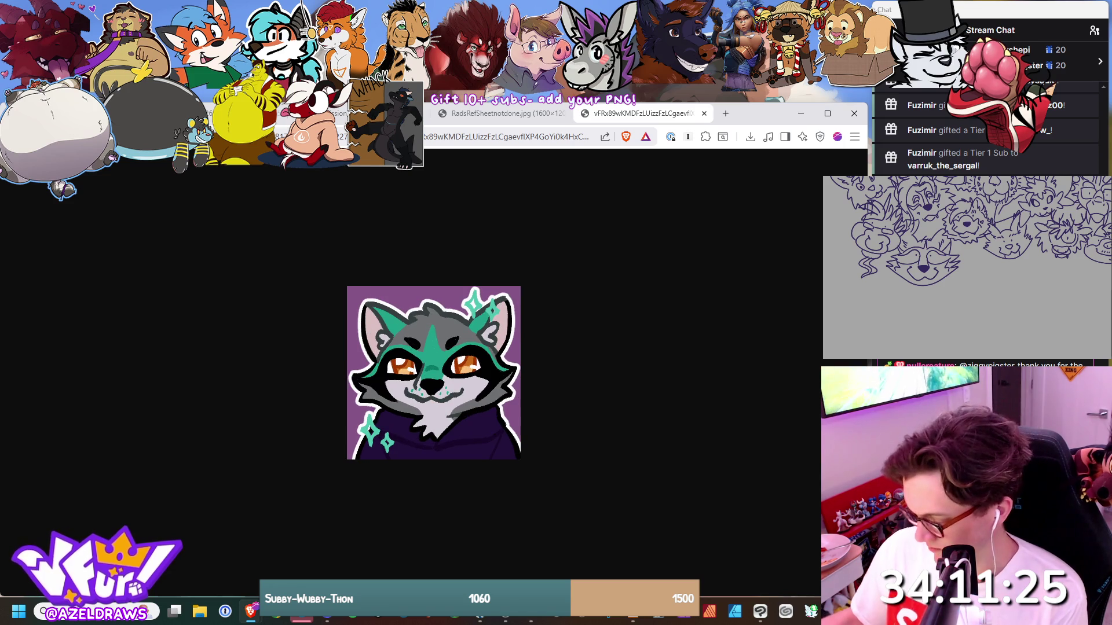
key(alt+Tab)
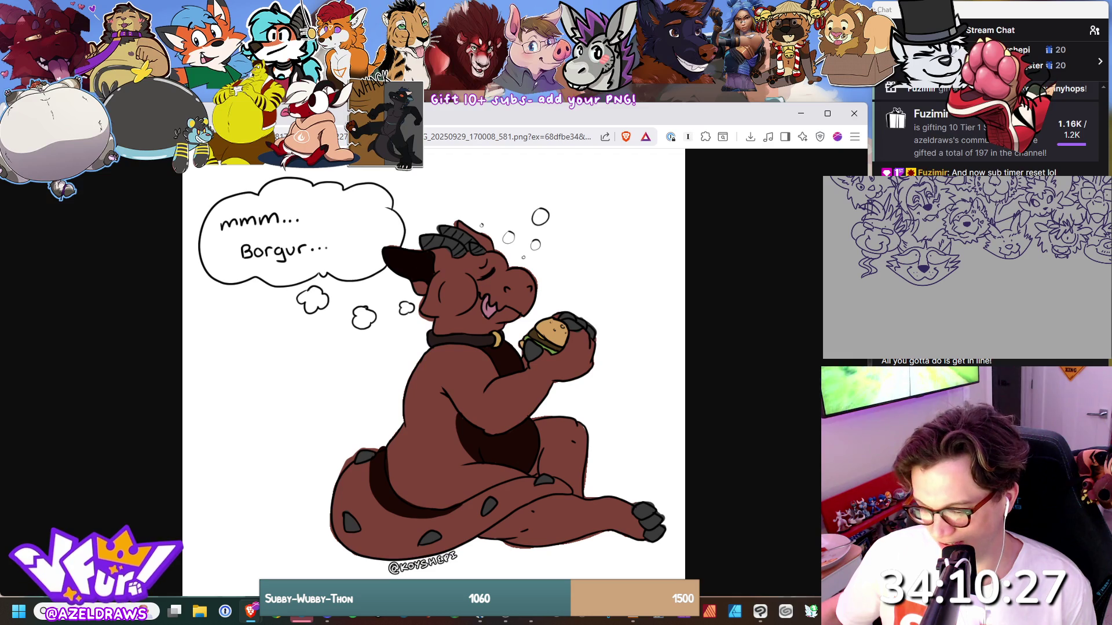
Close dragon reference tabs one by one, checking the canvas in between, until Huss_Throne.jpg shows.
key(alt+Tab)
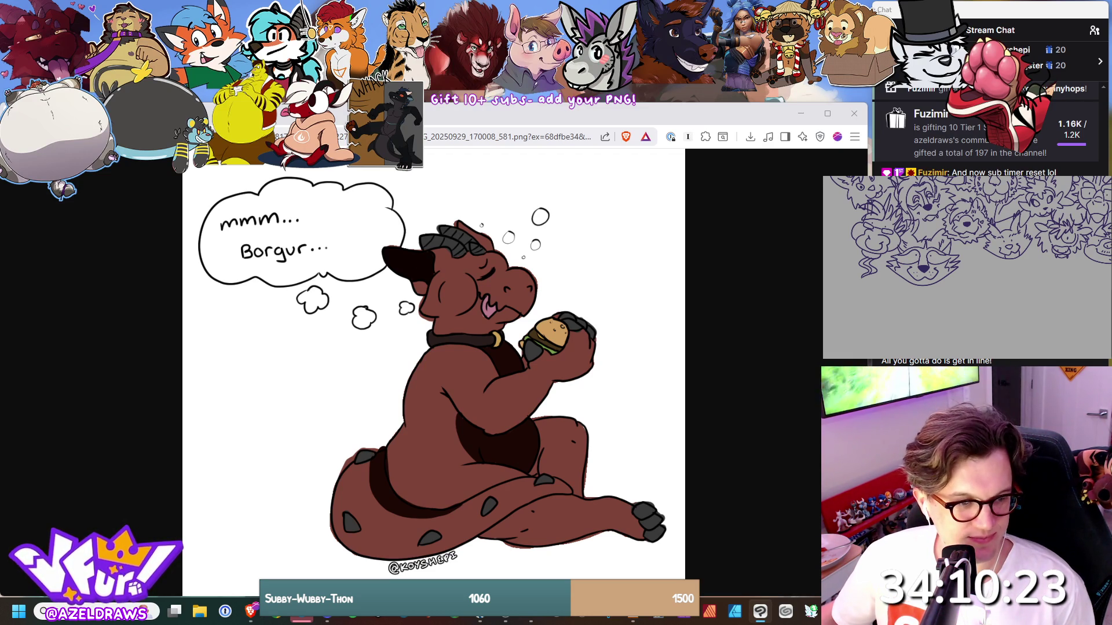
key(alt+Tab)
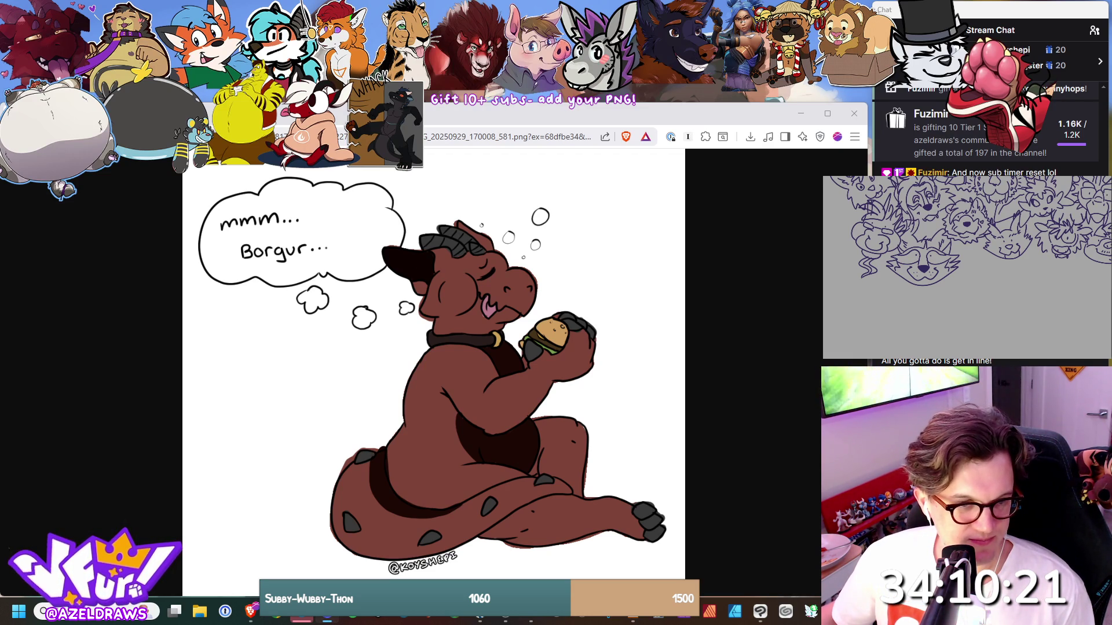
key(ctrl+w)
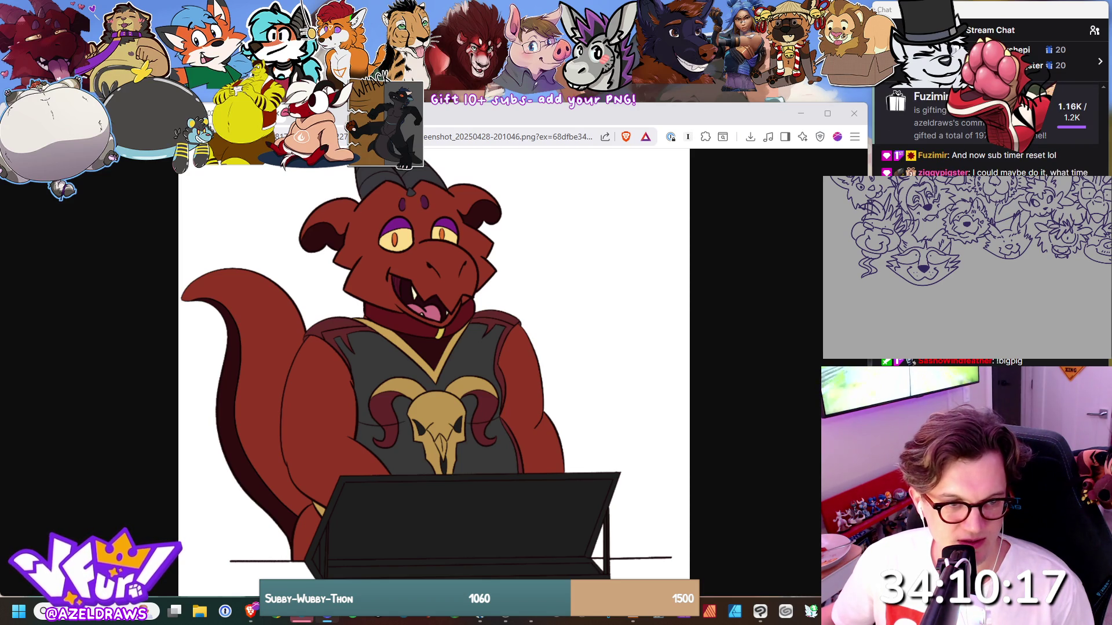
key(ctrl+w)
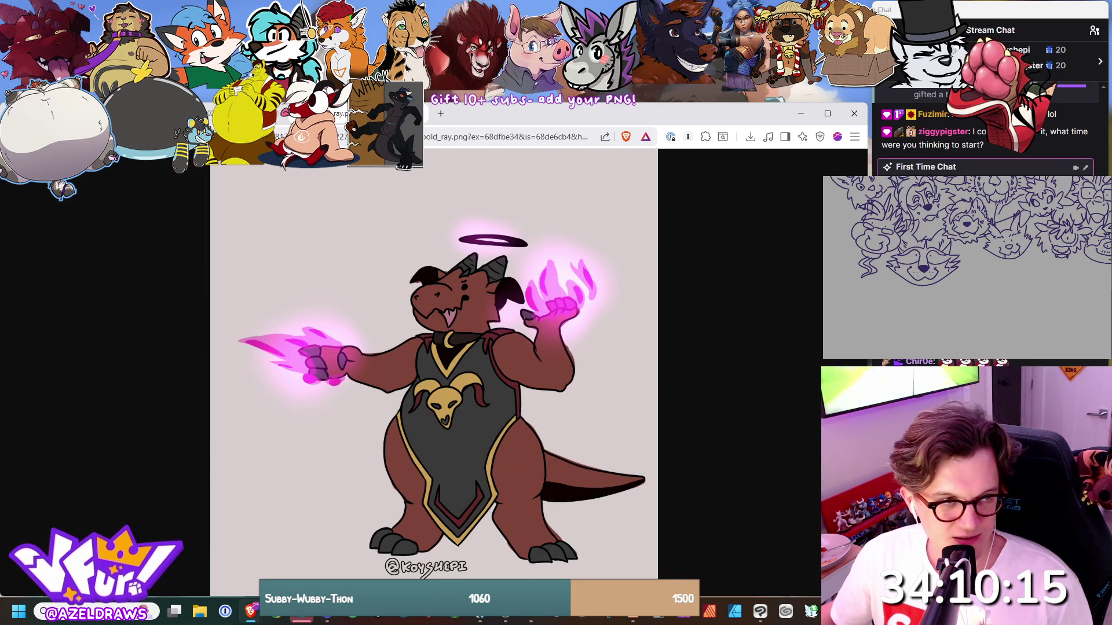
key(alt+Tab)
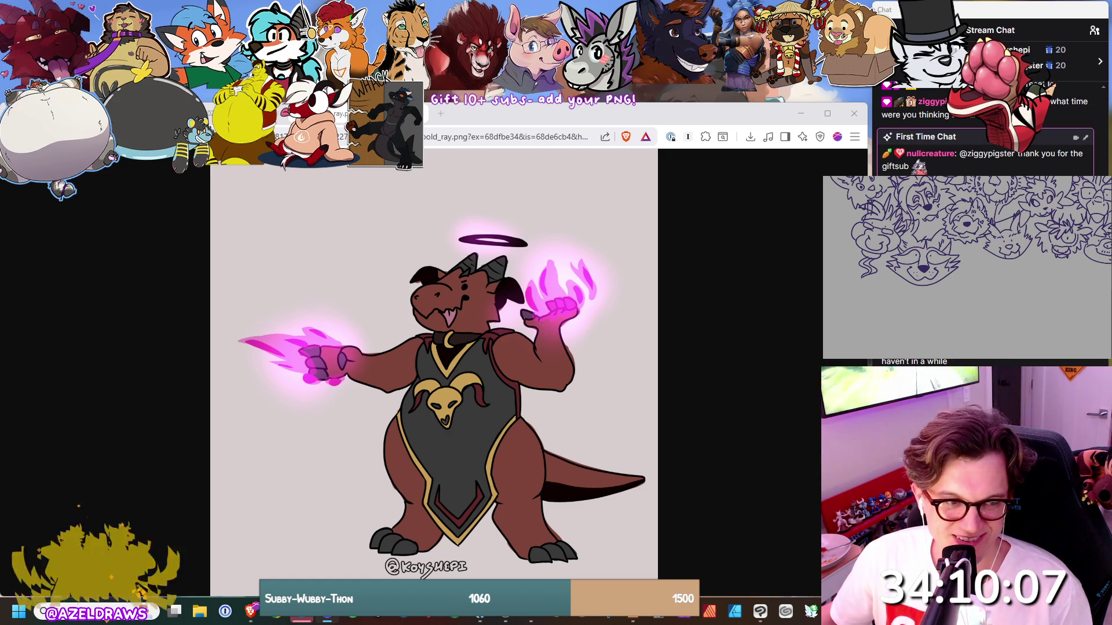
key(ctrl+w)
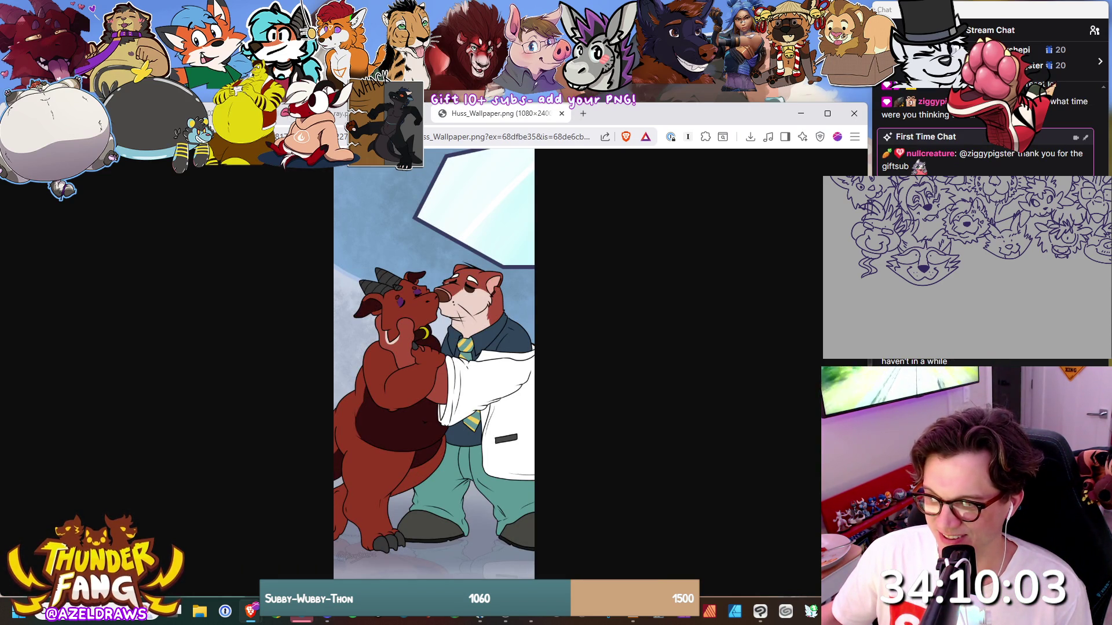
key(alt+Tab)
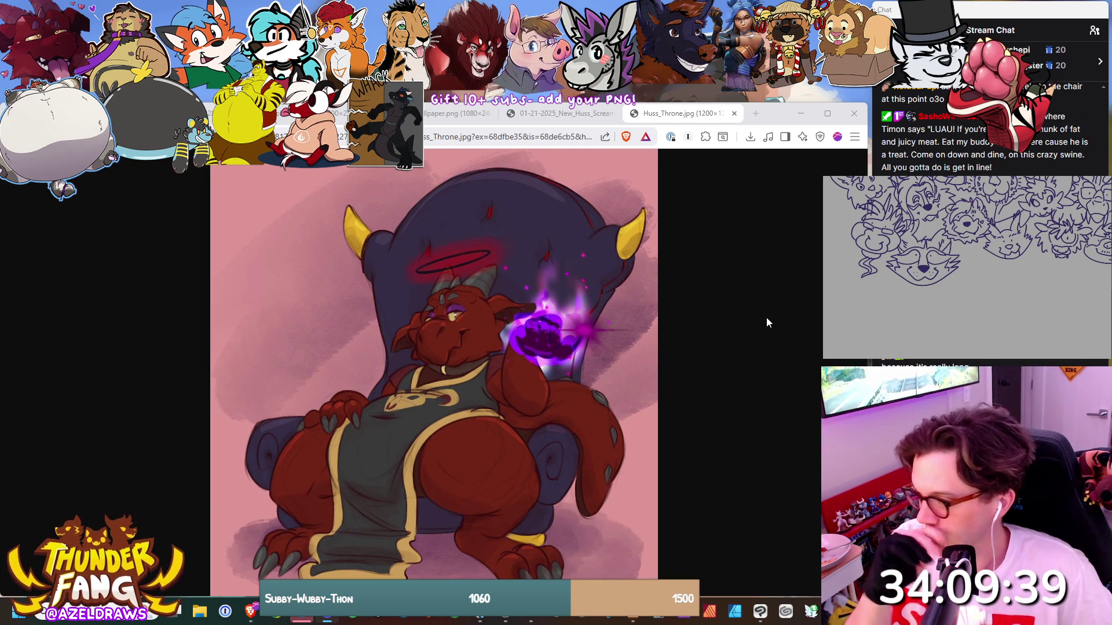
Browse the dragon tabs: screaming close-up, Huss_Wallpaper, pink flames, desk and burger images.
click(558, 115)
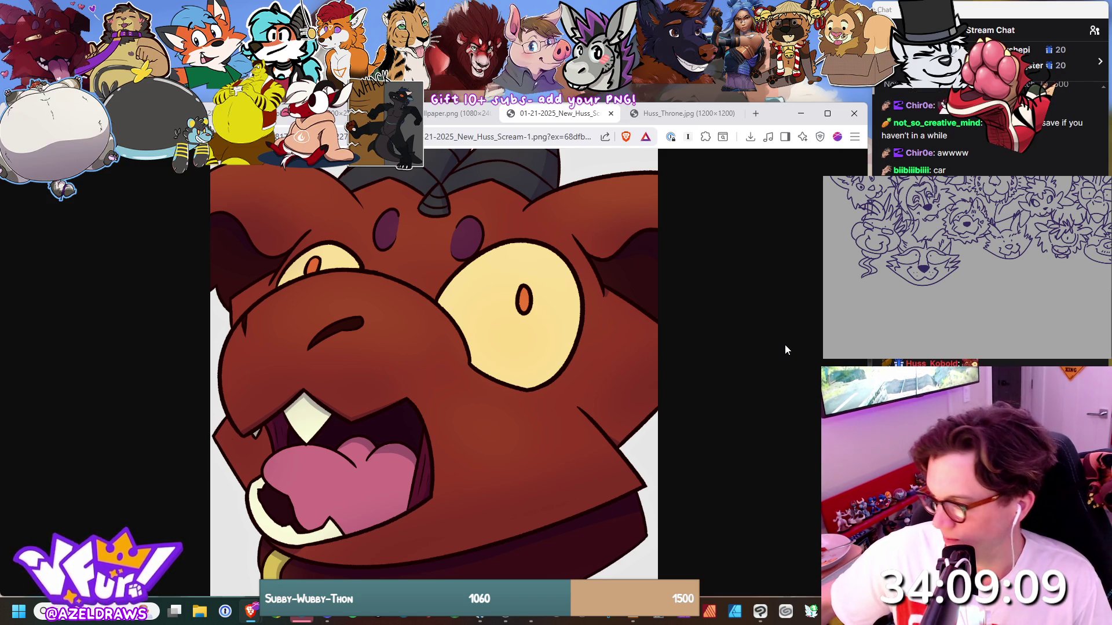
click(449, 114)
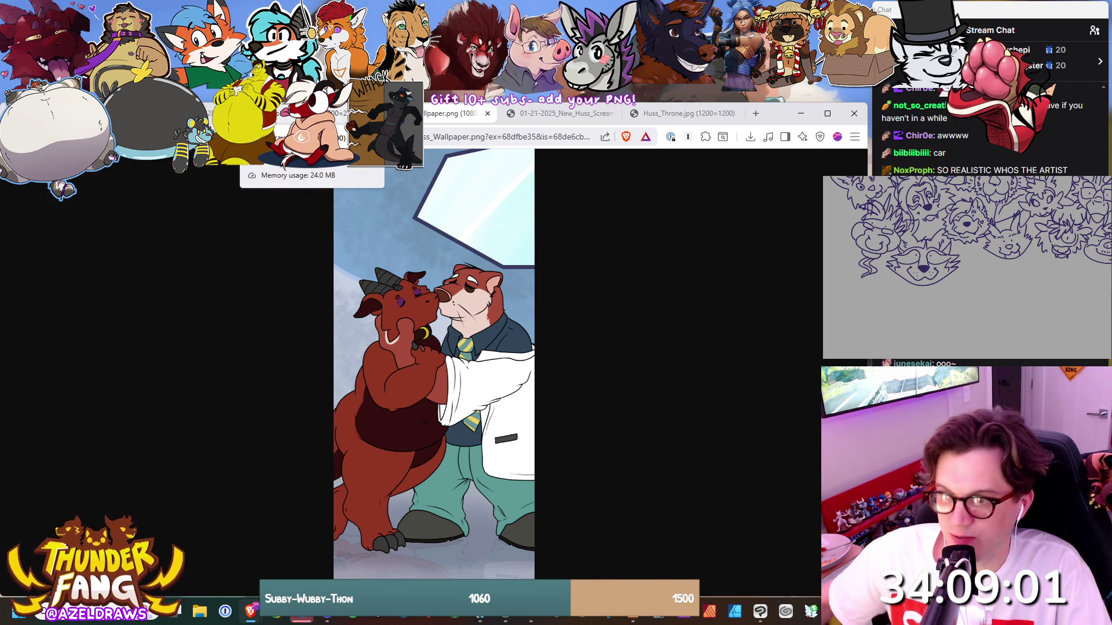
click(234, 137)
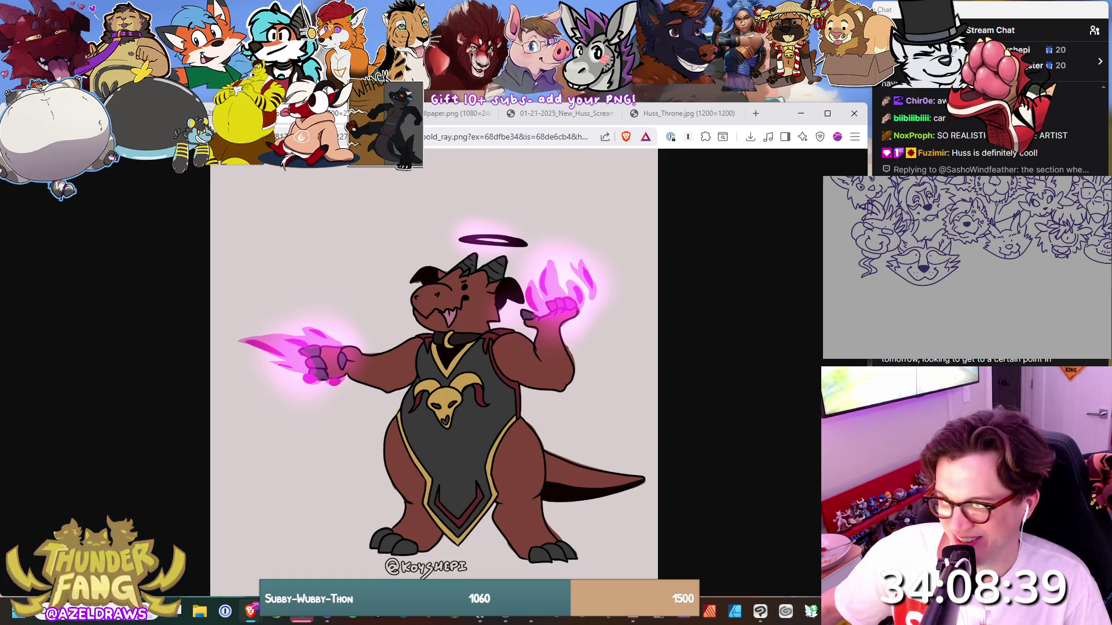
key(ctrl+Tab)
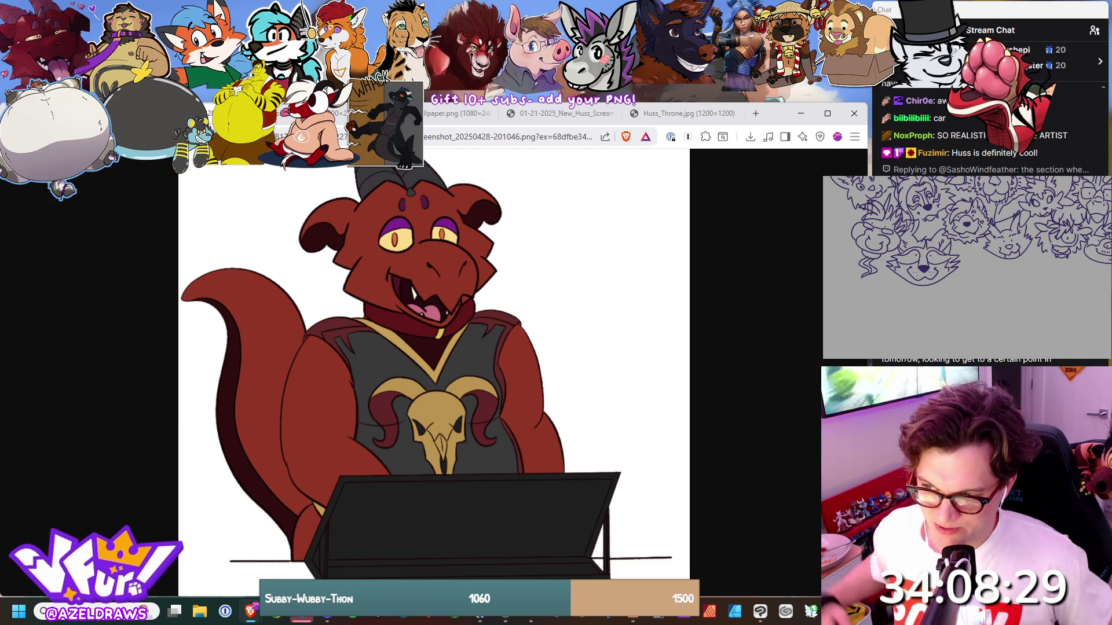
key(ctrl+Tab)
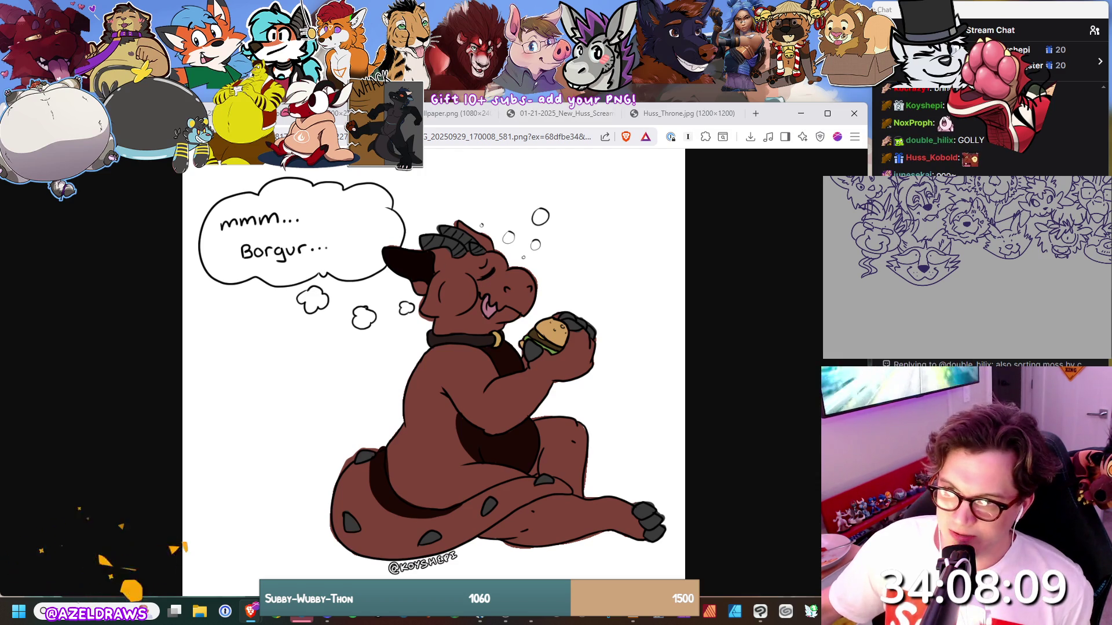
Settle on the Huss_Throne.jpg dragon-on-throne tab, then switch back to the drawing canvas.
click(347, 113)
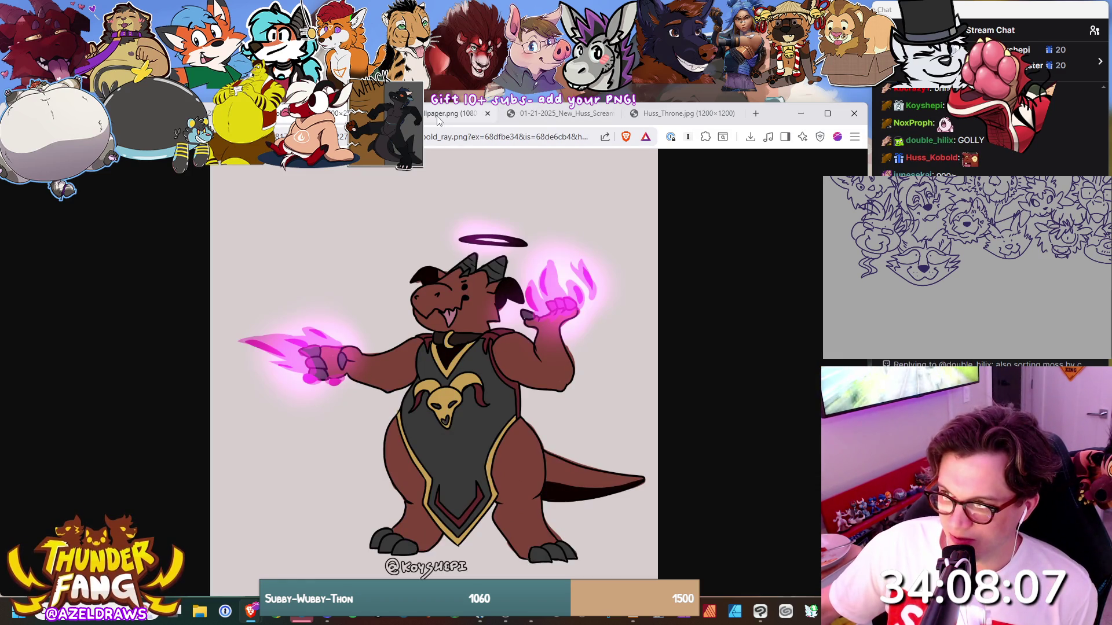
click(438, 116)
click(559, 115)
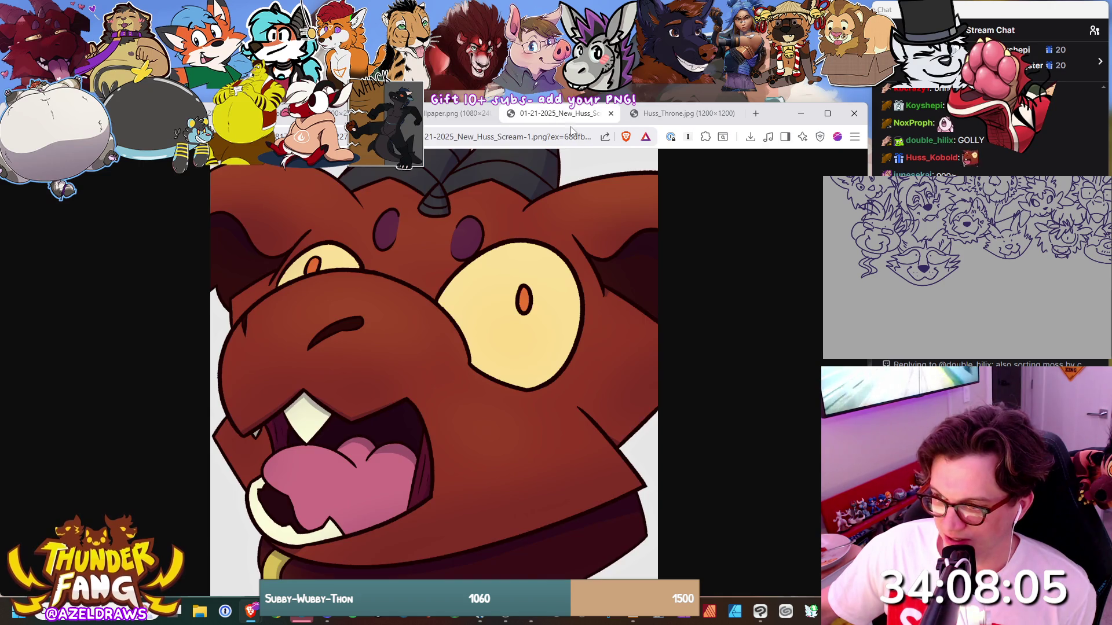
click(689, 116)
click(347, 113)
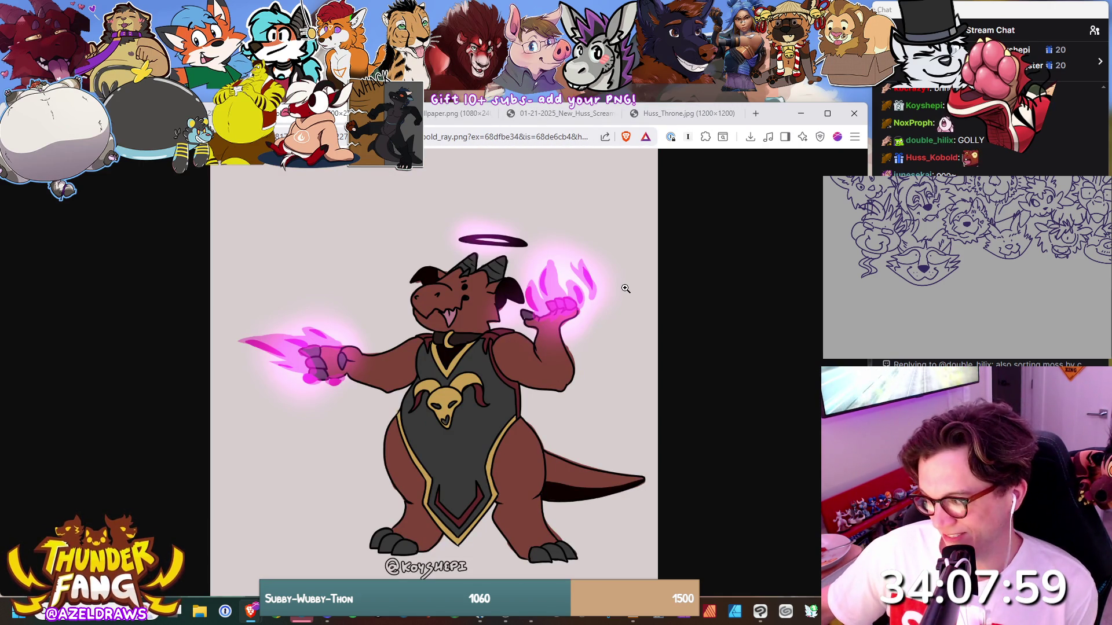
click(689, 118)
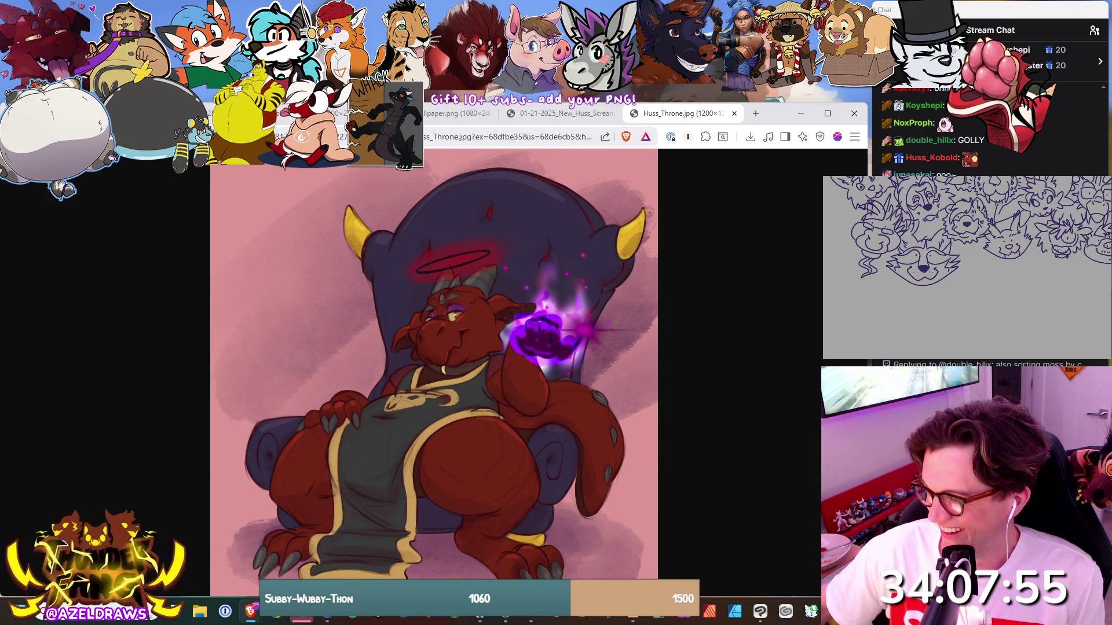
key(ctrl+Tab)
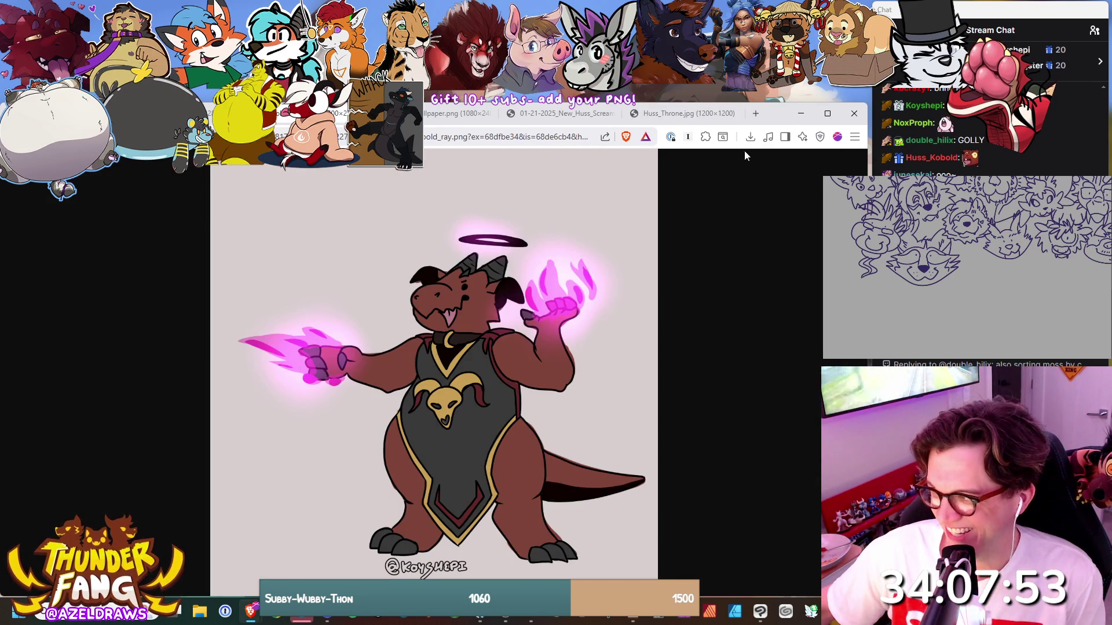
click(678, 117)
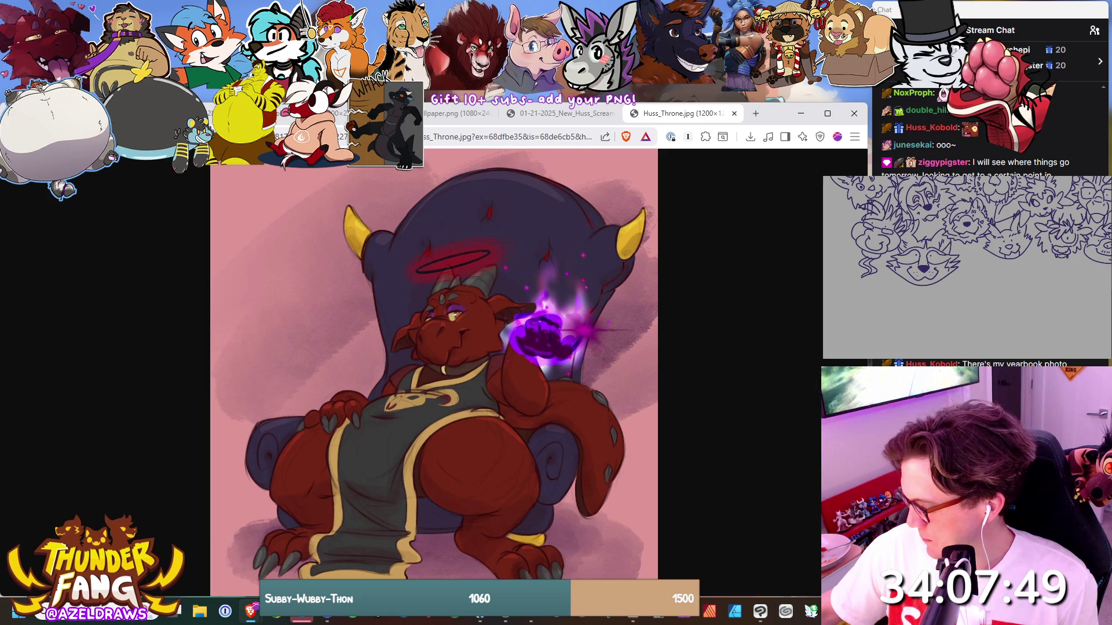
key(alt+Tab)
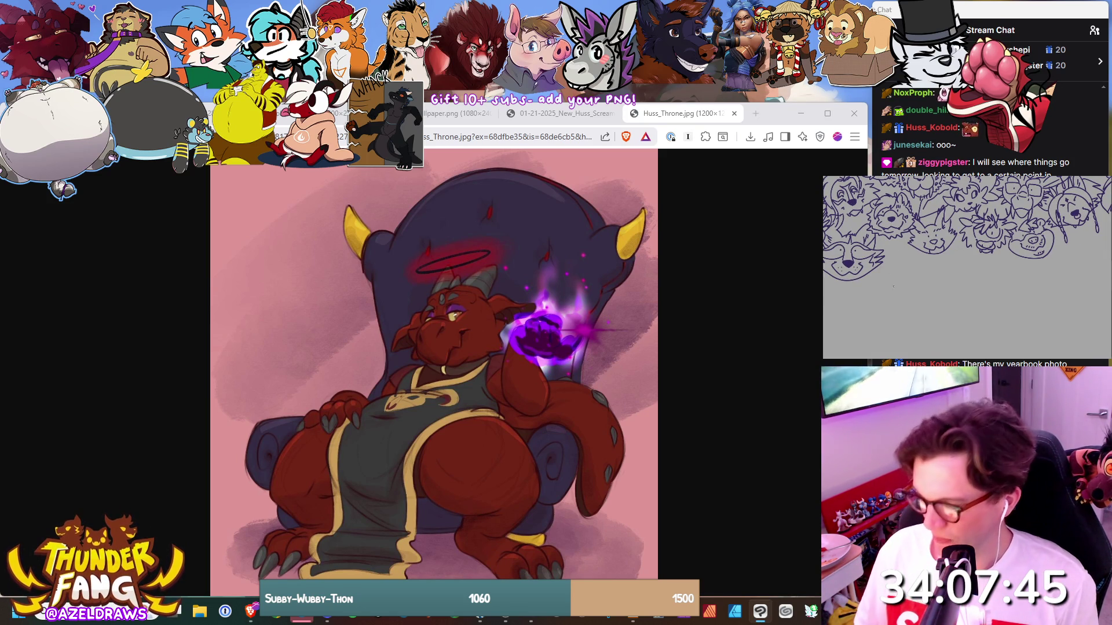
Draw the dragon head's purple outline, a small inner stroke and its large rounded top.
mouse_move(901, 285)
mouse_down()
mouse_move(895, 298)
mouse_move(913, 311)
mouse_move(920, 301)
mouse_up()
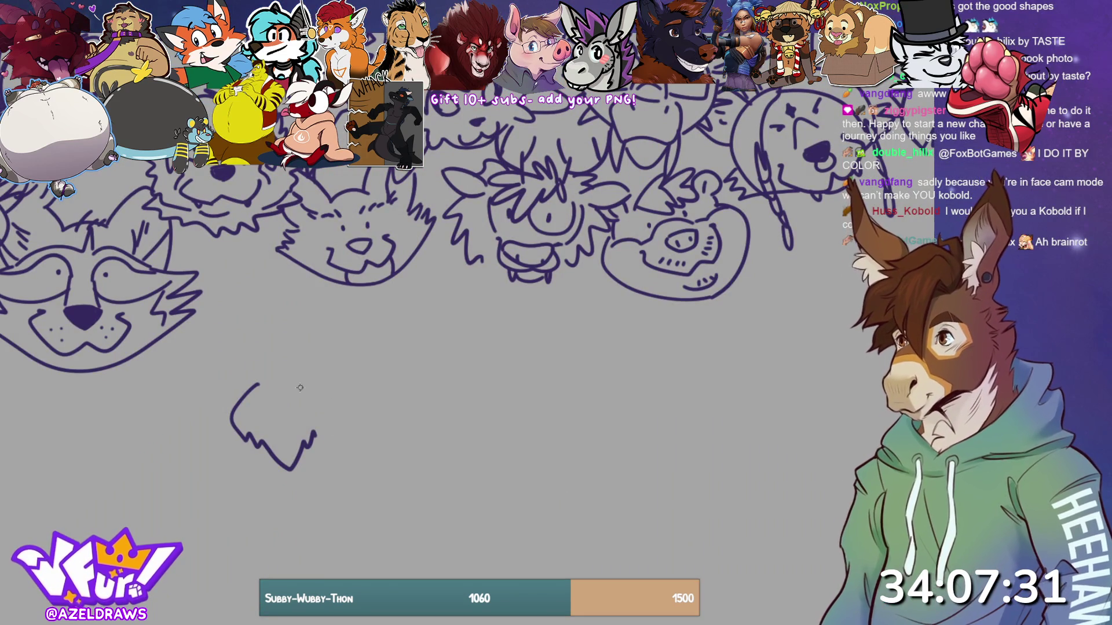
mouse_move(294, 383)
mouse_down()
mouse_move(328, 408)
mouse_move(317, 434)
mouse_up()
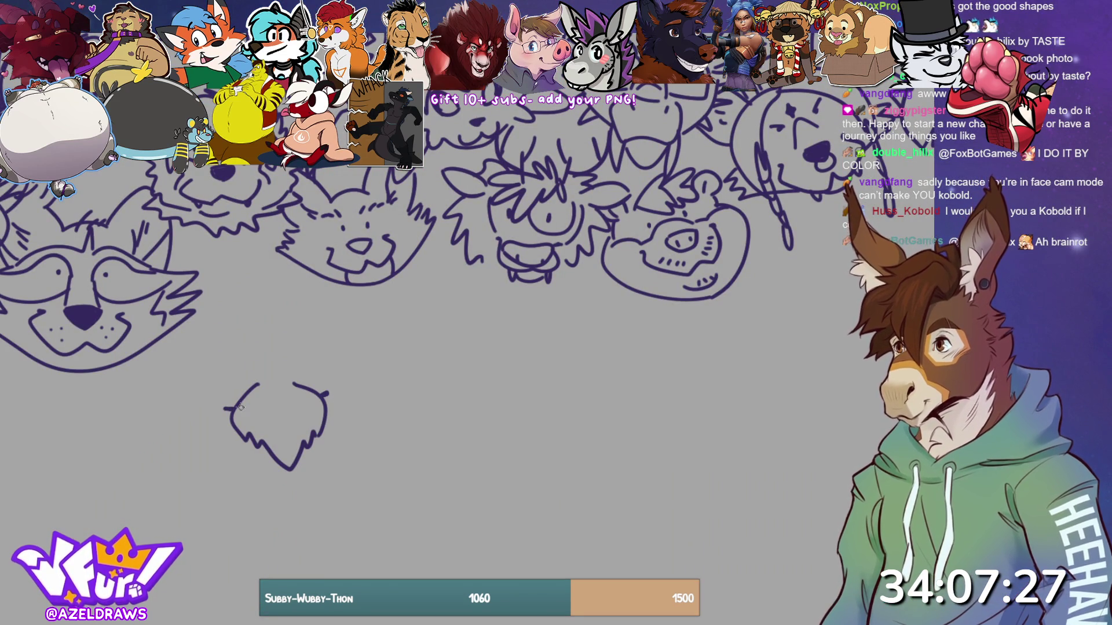
mouse_move(262, 399)
mouse_down()
mouse_move(294, 407)
mouse_move(276, 371)
mouse_up()
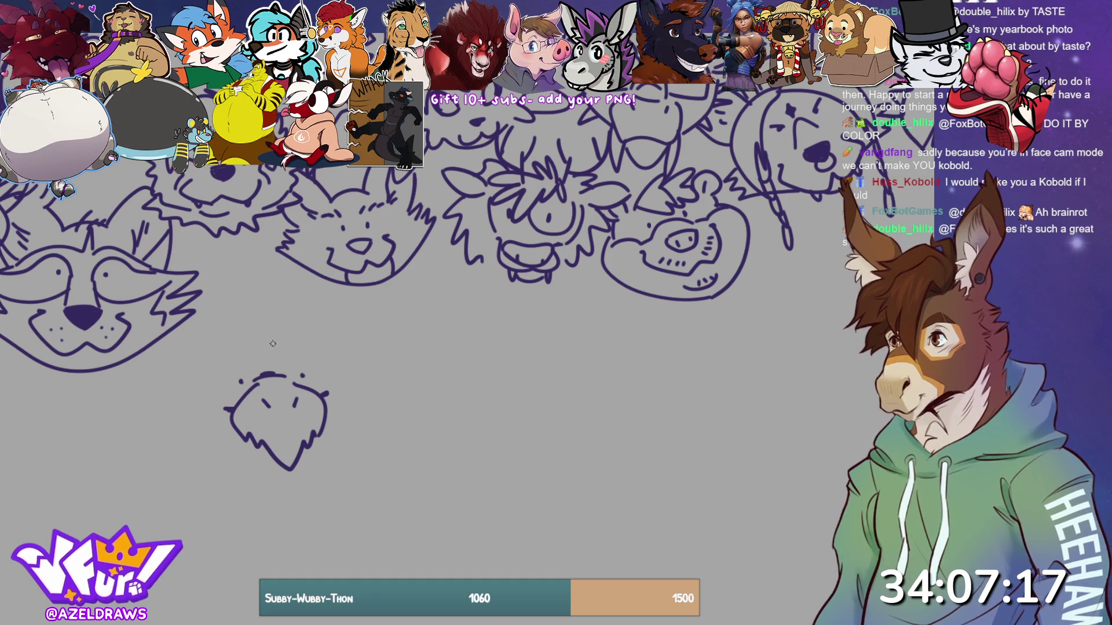
mouse_move(269, 344)
mouse_down()
mouse_move(267, 318)
mouse_move(187, 385)
mouse_move(187, 428)
mouse_move(269, 455)
mouse_up()
mouse_move(271, 324)
mouse_down()
mouse_move(343, 344)
mouse_move(361, 391)
mouse_move(334, 439)
mouse_move(302, 455)
mouse_up()
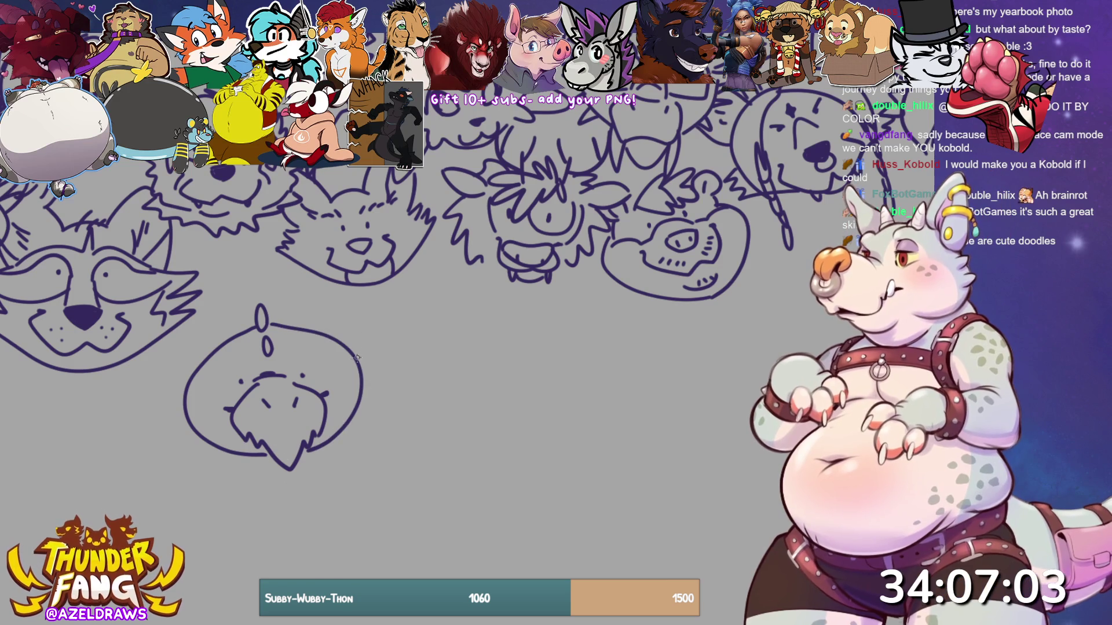
Add the right, left and tall pointed ears plus sleepy eyes, then lasso the head.
mouse_move(352, 358)
mouse_down()
mouse_move(373, 339)
mouse_move(396, 371)
mouse_move(361, 376)
mouse_up()
mouse_move(186, 377)
mouse_down()
mouse_move(172, 368)
mouse_move(134, 401)
mouse_move(184, 408)
mouse_up()
mouse_move(208, 364)
mouse_down()
mouse_move(213, 310)
mouse_move(234, 279)
mouse_move(258, 315)
mouse_move(313, 284)
mouse_move(340, 328)
mouse_up()
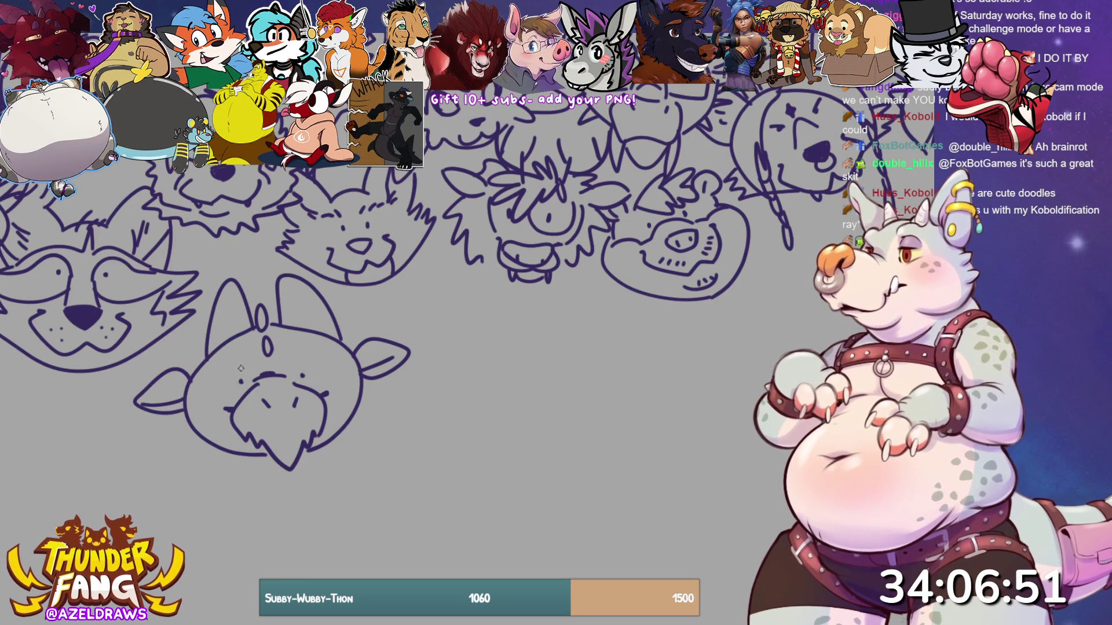
mouse_move(228, 378)
mouse_down()
mouse_move(250, 364)
mouse_move(232, 382)
mouse_move(301, 372)
mouse_move(302, 354)
mouse_move(287, 372)
mouse_up()
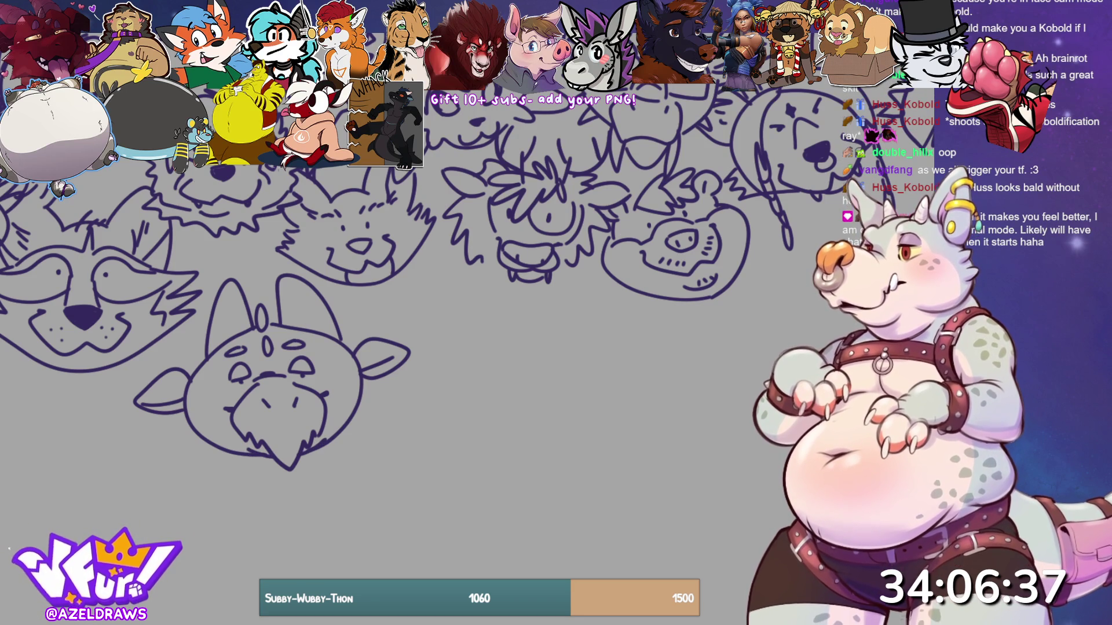
mouse_move(234, 265)
mouse_down()
mouse_move(128, 390)
mouse_move(310, 484)
mouse_move(426, 322)
mouse_move(330, 283)
mouse_move(234, 264)
mouse_up()
Transform the dragon head up-left with Ctrl+T, undo once, then redo and confirm the tilted placement.
key(ctrl+t)
drag(319, 421, 299, 377)
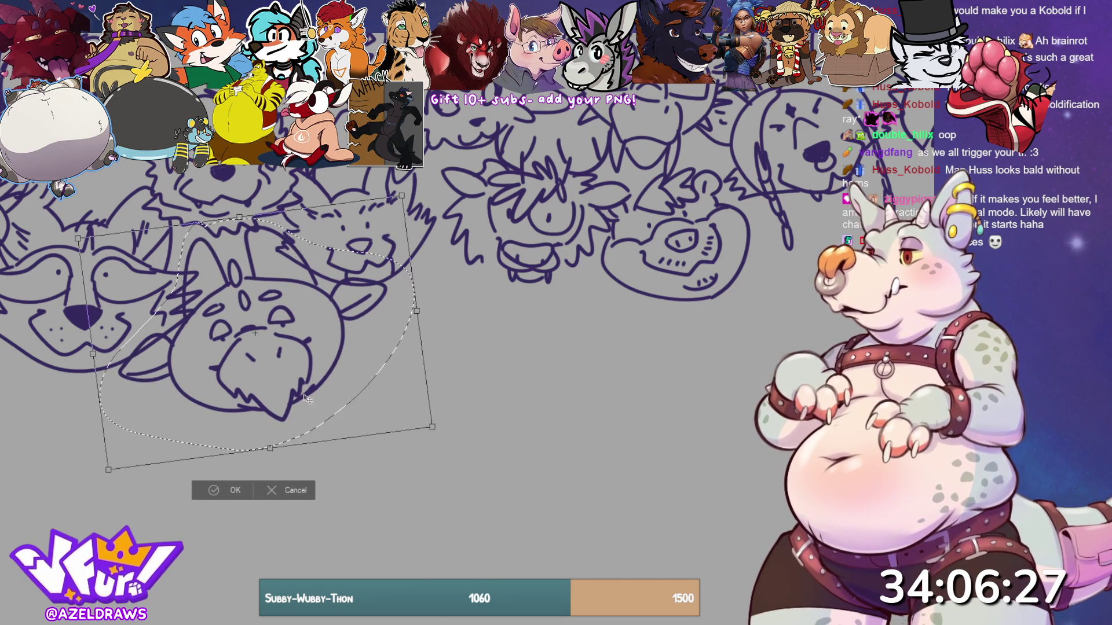
click(232, 497)
key(ctrl+d)
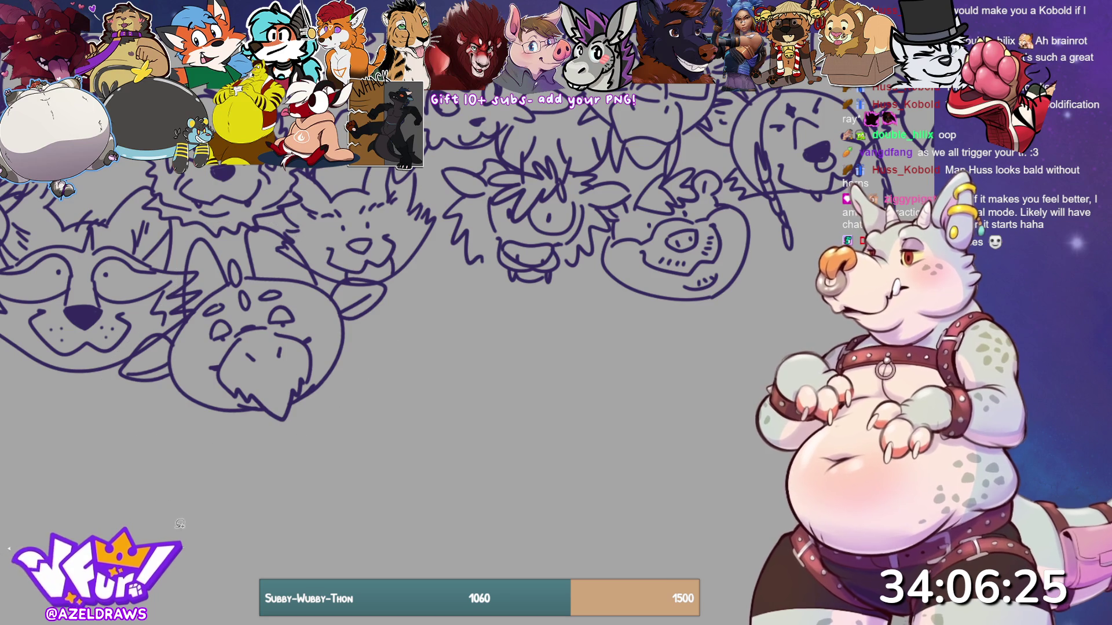
key(ctrl+z)
key(ctrl+z)
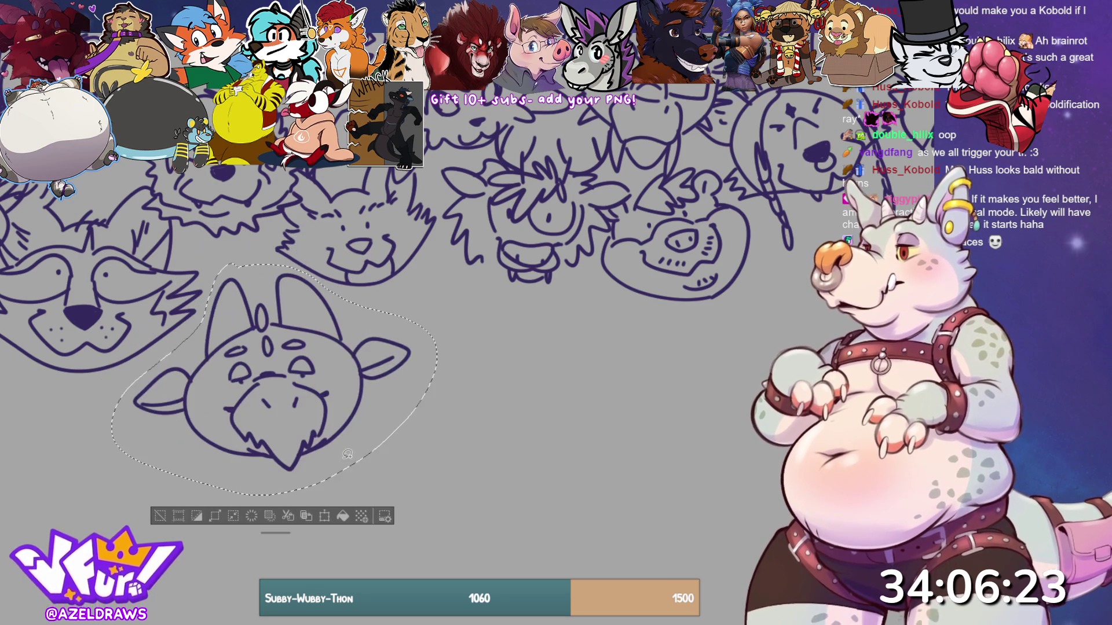
key(ctrl+t)
mouse_move(309, 453)
mouse_down()
mouse_move(282, 385)
mouse_move(297, 373)
mouse_move(308, 397)
mouse_up()
click(223, 502)
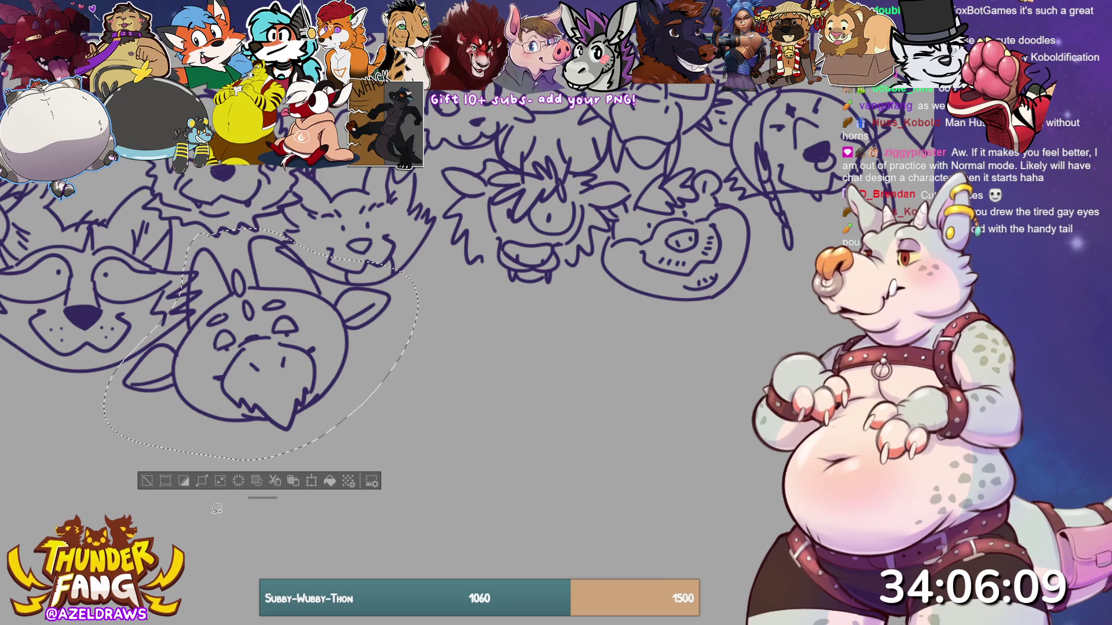
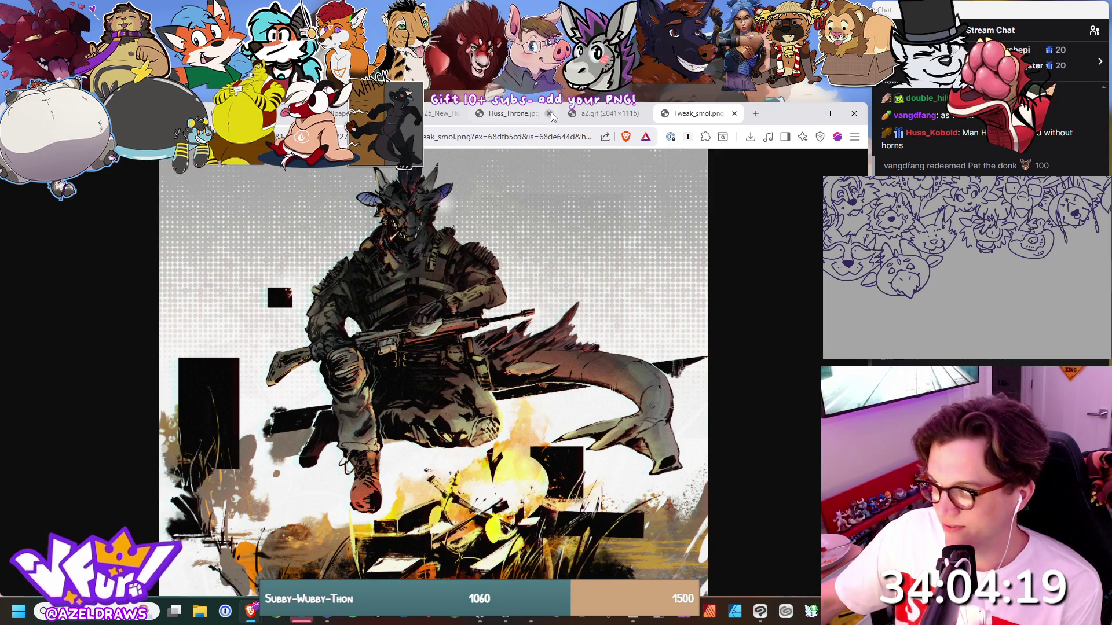
Switch to the a2.gif tab, then move on to the Untitled8 yellow-and-purple reference sheet.
click(605, 114)
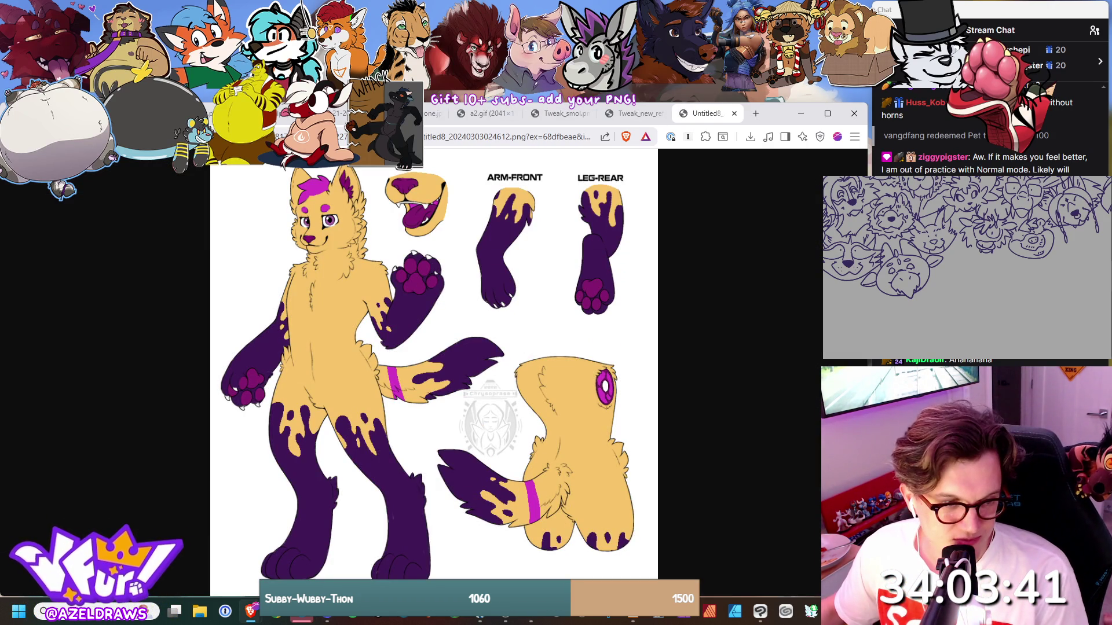
key(alt+Tab)
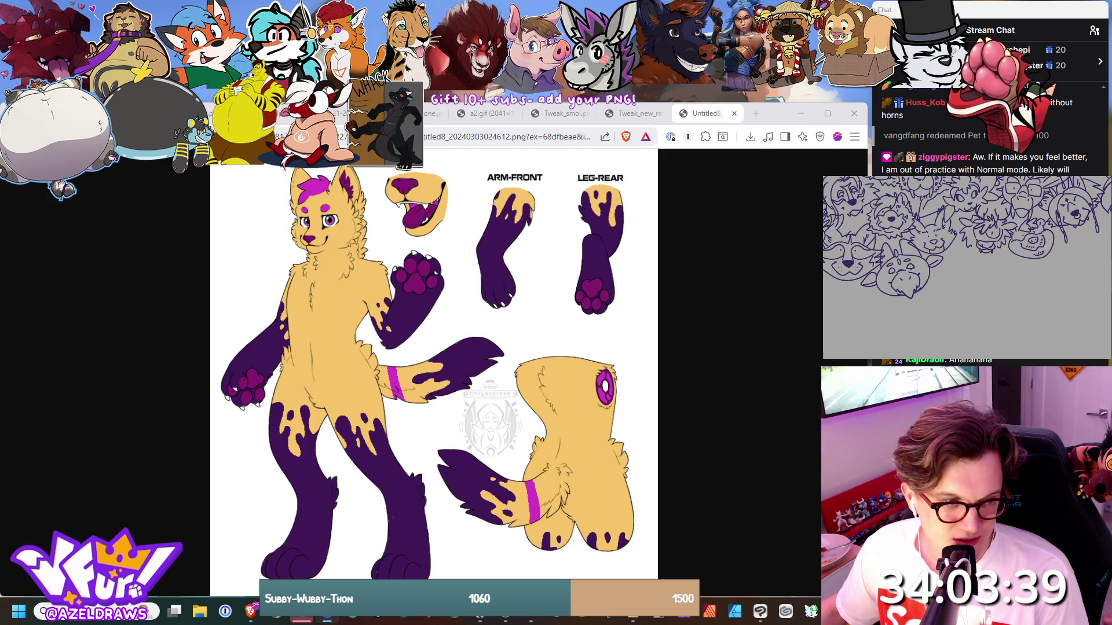